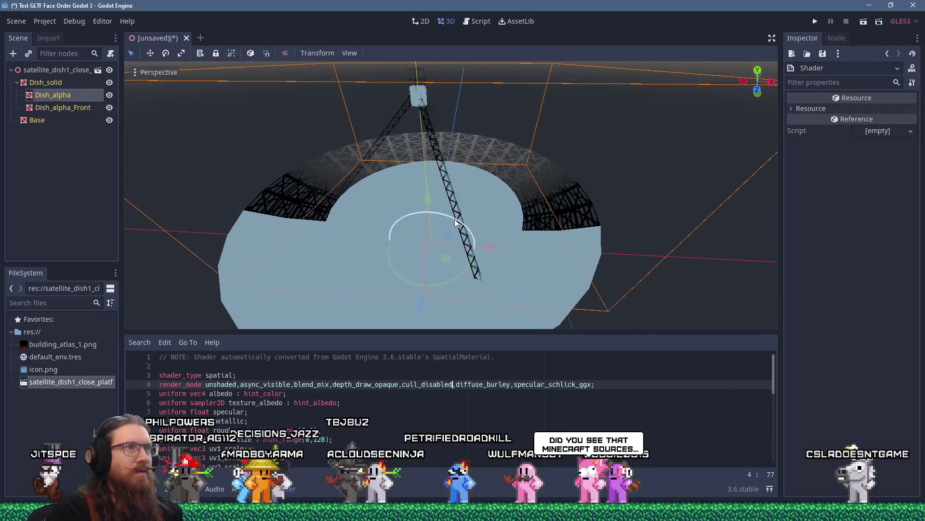
Step: Orbit and zoom the 3D view around and under the dish lattice
mouse_move(454, 187)
mouse_down()
mouse_move(446, 174)
mouse_move(510, 188)
mouse_move(436, 155)
mouse_move(463, 145)
mouse_move(419, 147)
mouse_move(464, 154)
mouse_up()
scroll(412, 238, up, 3)
mouse_move(413, 241)
mouse_down()
mouse_move(456, 223)
mouse_move(471, 180)
mouse_up()
scroll(414, 245, up, 4)
mouse_move(415, 245)
mouse_down()
mouse_move(343, 294)
mouse_move(425, 209)
mouse_move(434, 169)
mouse_move(413, 269)
mouse_move(424, 200)
mouse_move(514, 91)
mouse_move(562, 324)
mouse_move(554, 318)
mouse_up()
scroll(429, 205, down, 3)
scroll(419, 240, up, 6)
scroll(417, 203, down, 1)
scroll(349, 430, down, 4)
scroll(349, 430, down, 4)
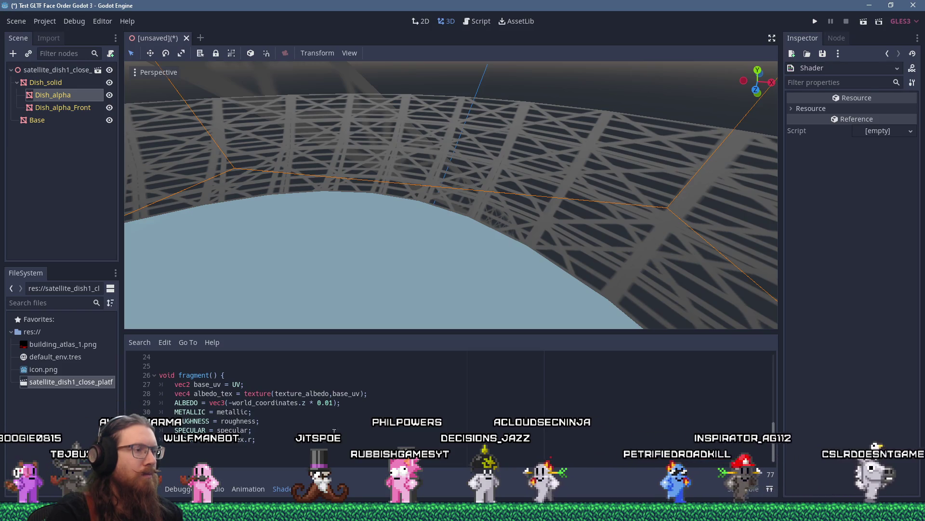
Step: Change the shader's ALPHA line to min(1.0, albedo_tex.r * 2.0)
click(301, 450)
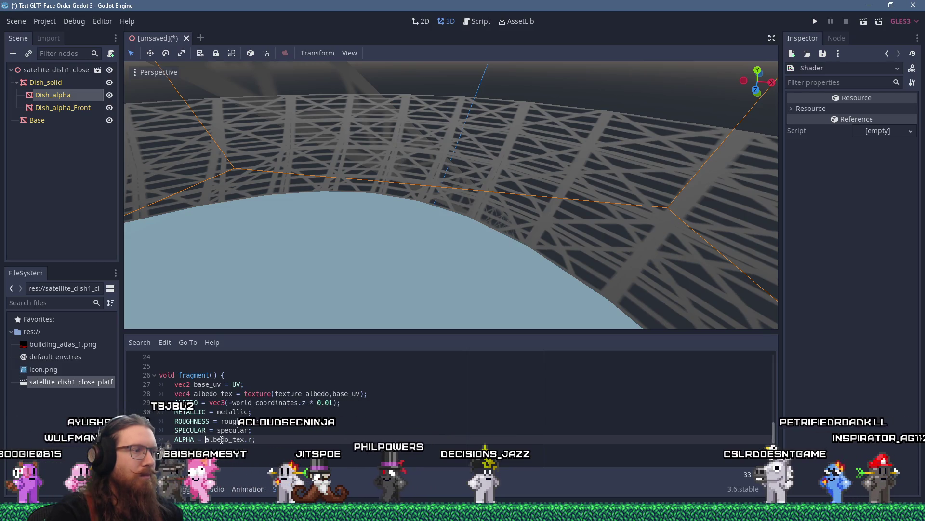
text(clamp()
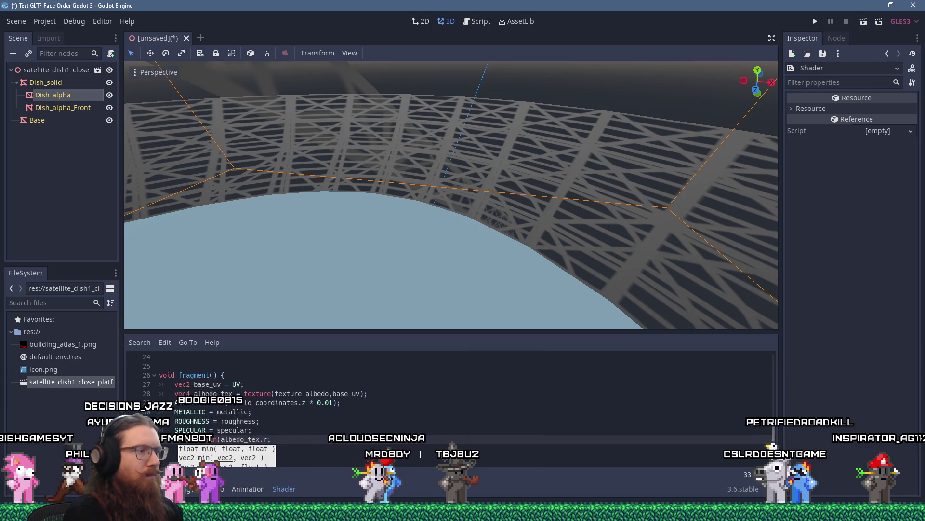
text(1.0, )
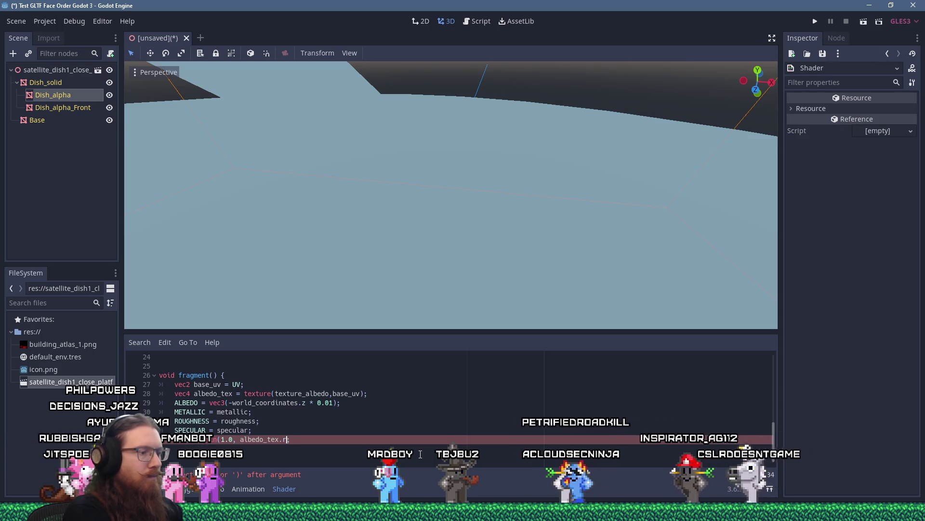
text( * 2.0)
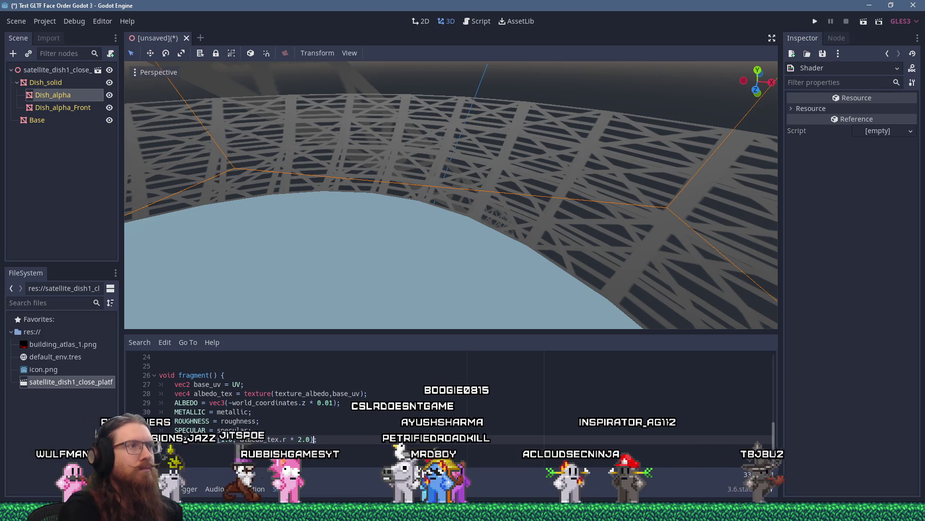
scroll(434, 241, down, 5)
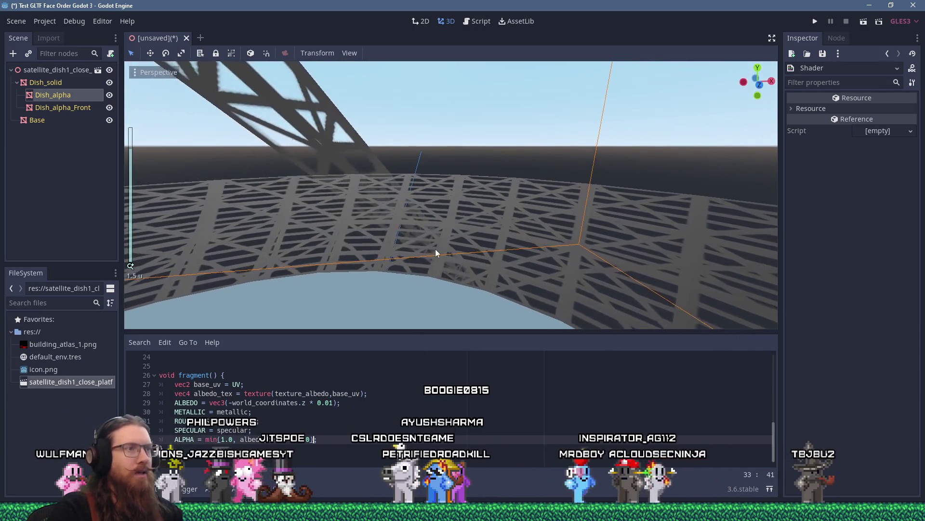
mouse_move(451, 192)
mouse_down()
mouse_move(422, 248)
mouse_move(363, 244)
mouse_move(458, 247)
mouse_move(227, 190)
mouse_up()
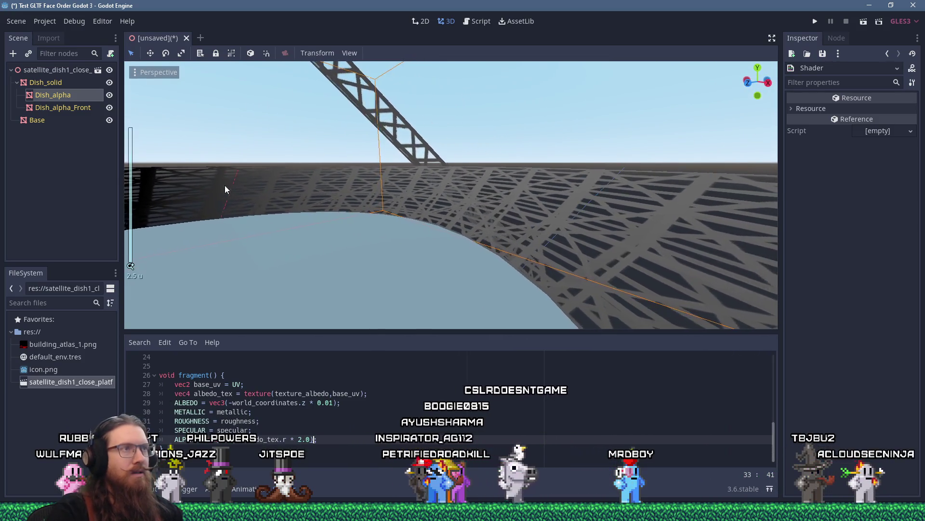
scroll(314, 244, down, 3)
mouse_move(314, 243)
mouse_down()
mouse_move(442, 252)
mouse_move(494, 198)
mouse_move(597, 189)
mouse_move(554, 213)
mouse_move(429, 179)
mouse_move(217, 196)
mouse_move(510, 231)
mouse_move(479, 231)
mouse_move(554, 230)
mouse_move(471, 215)
mouse_move(533, 210)
mouse_move(525, 235)
mouse_move(473, 265)
mouse_move(514, 248)
mouse_move(500, 249)
mouse_up()
scroll(509, 231, down, 3)
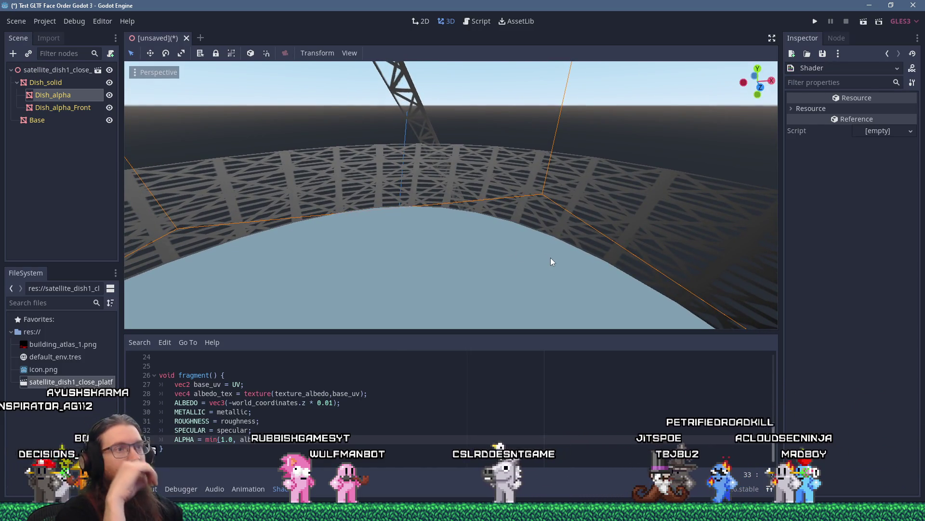
scroll(550, 258, down, 3)
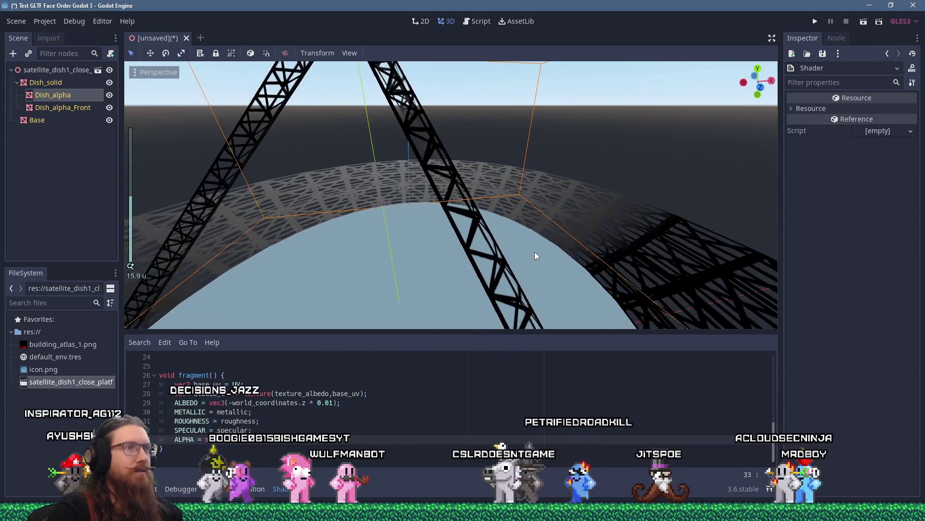
scroll(534, 251, down, 5)
scroll(534, 252, up, 5)
mouse_move(521, 251)
mouse_down()
mouse_move(529, 292)
mouse_move(461, 256)
mouse_move(510, 262)
mouse_move(484, 274)
mouse_move(447, 268)
mouse_move(451, 256)
mouse_up()
scroll(452, 255, down, 3)
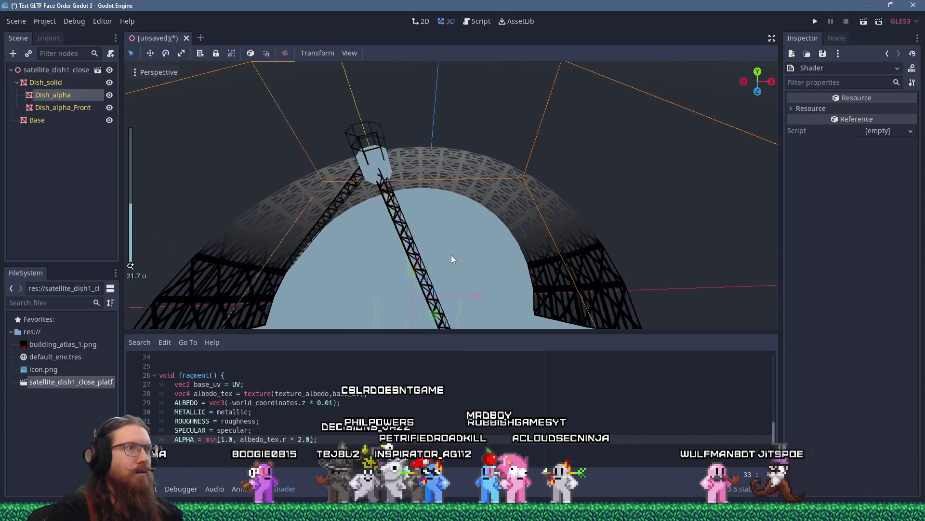
scroll(451, 256, up, 3)
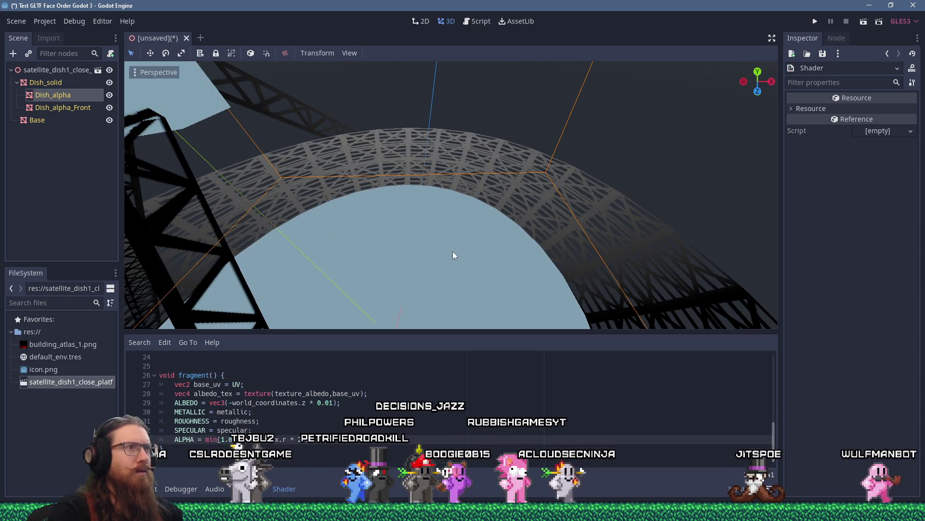
key(ctrl+s)
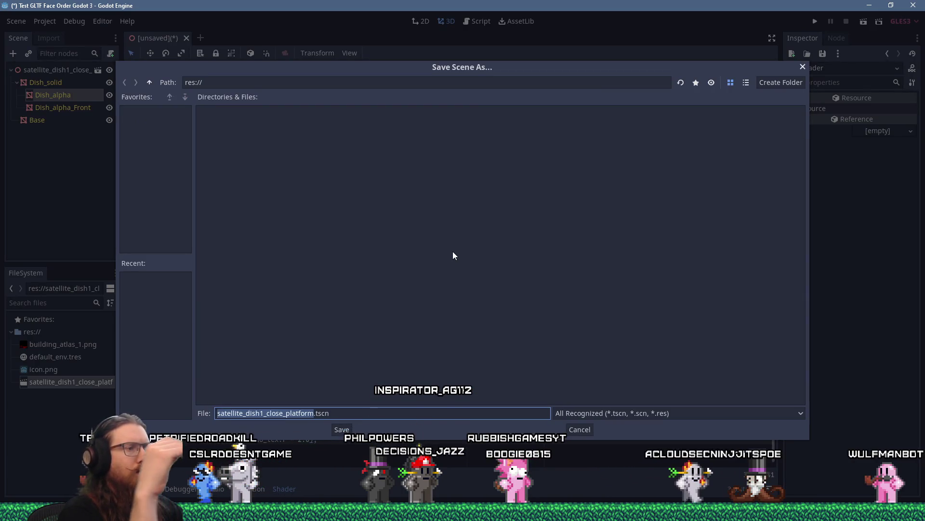
Step: Save the scene as satellite_dish1_close_platform.tscn, widen the left docks and select Dish_alpha
key(Return)
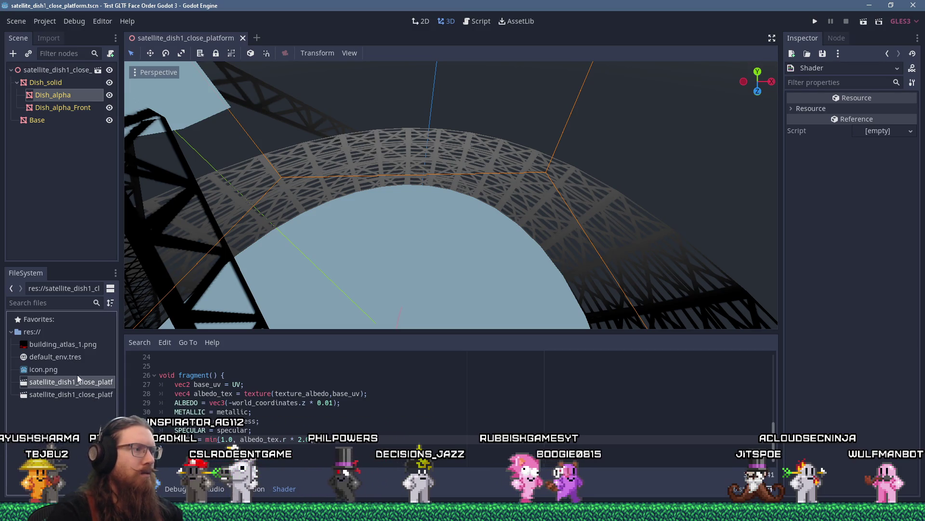
mouse_move(123, 382)
mouse_down()
mouse_move(182, 381)
mouse_move(166, 382)
mouse_up()
double_click(120, 382)
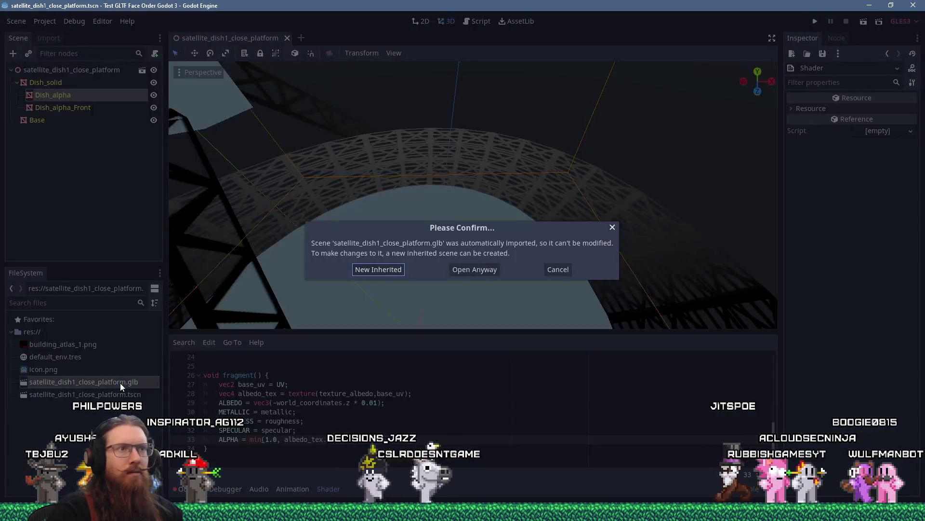
click(488, 284)
click(96, 394)
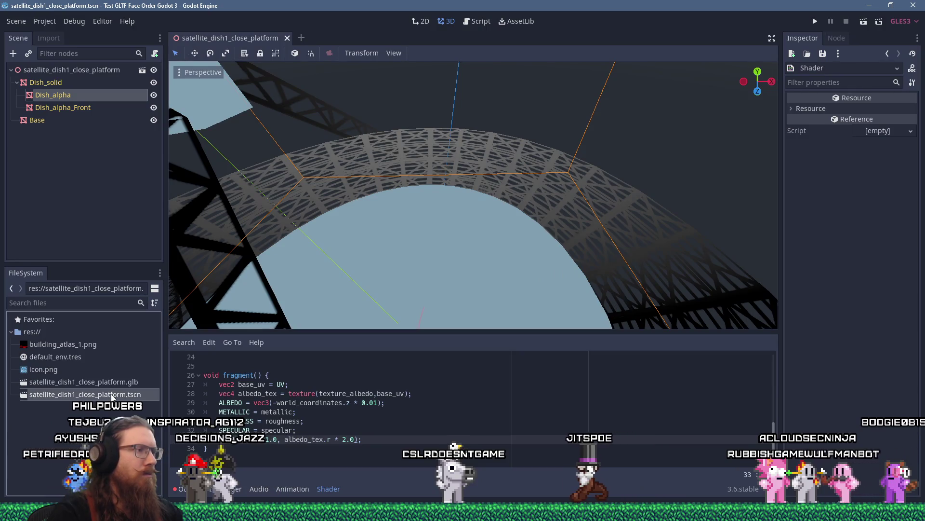
click(65, 95)
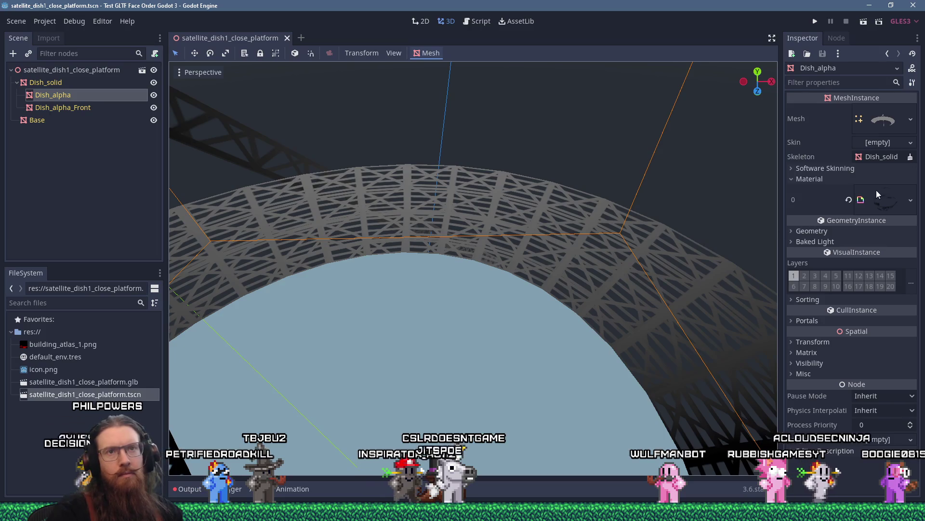
Step: Save Dish_alpha's slot 0 material as its own file, satellite_dish1_alpha_material.tres
right_click(883, 198)
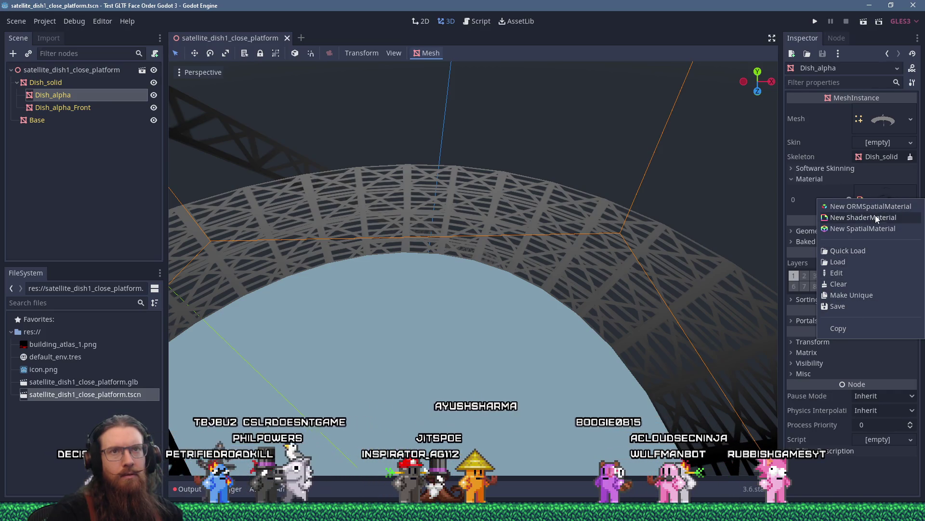
click(861, 306)
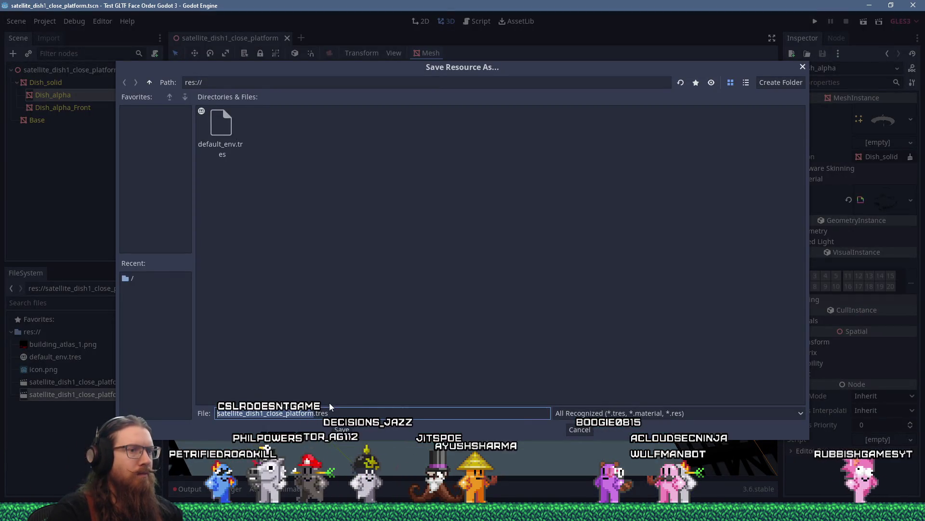
click(312, 413)
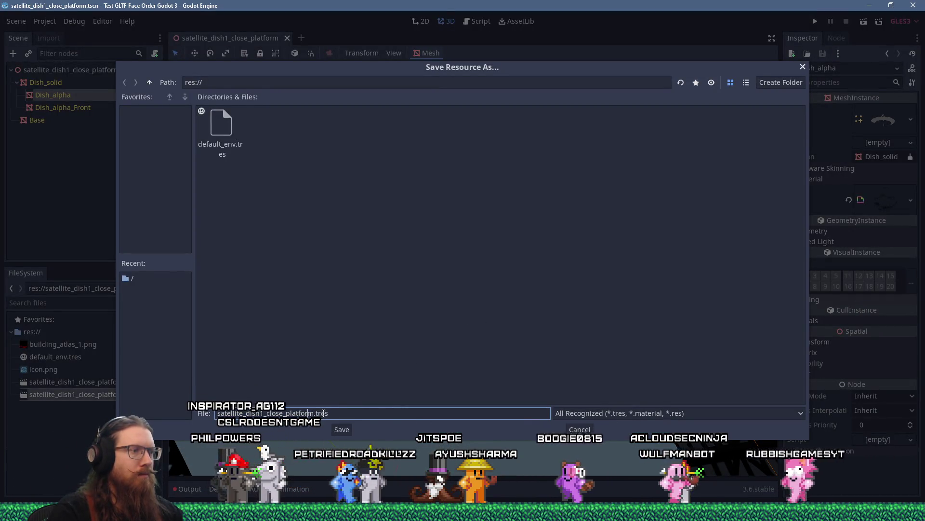
click(802, 67)
click(911, 199)
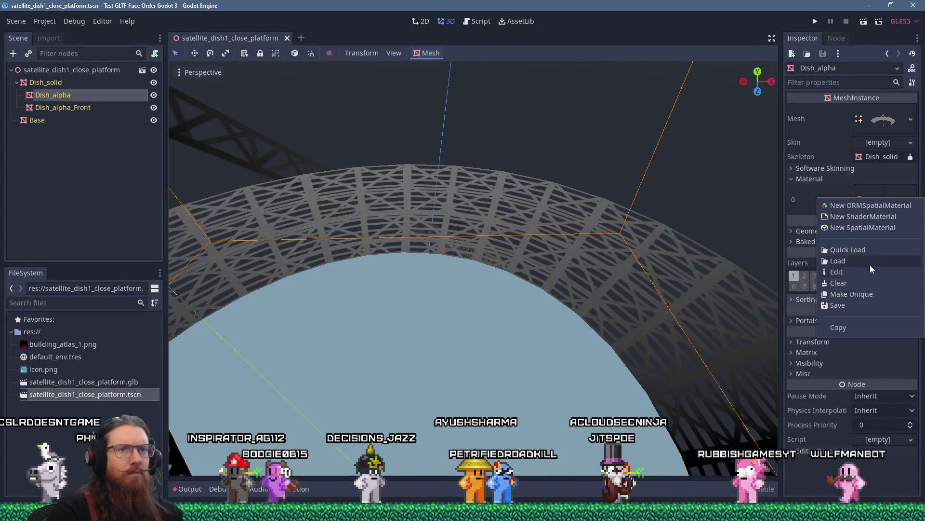
click(834, 308)
click(266, 414)
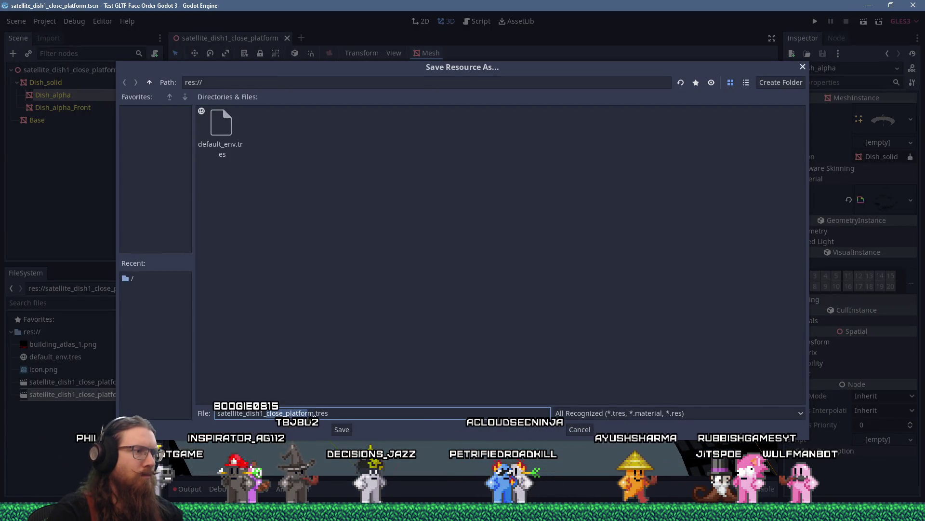
text(alpha_material)
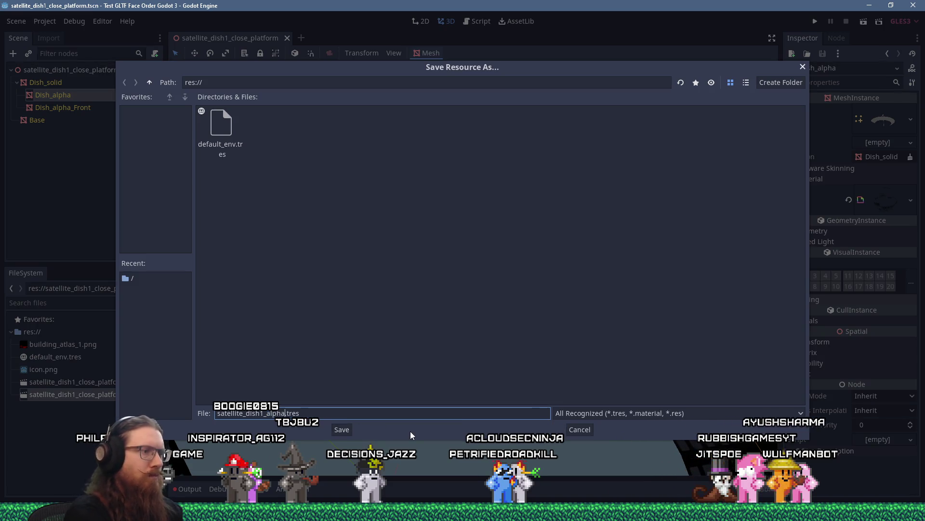
key(Return)
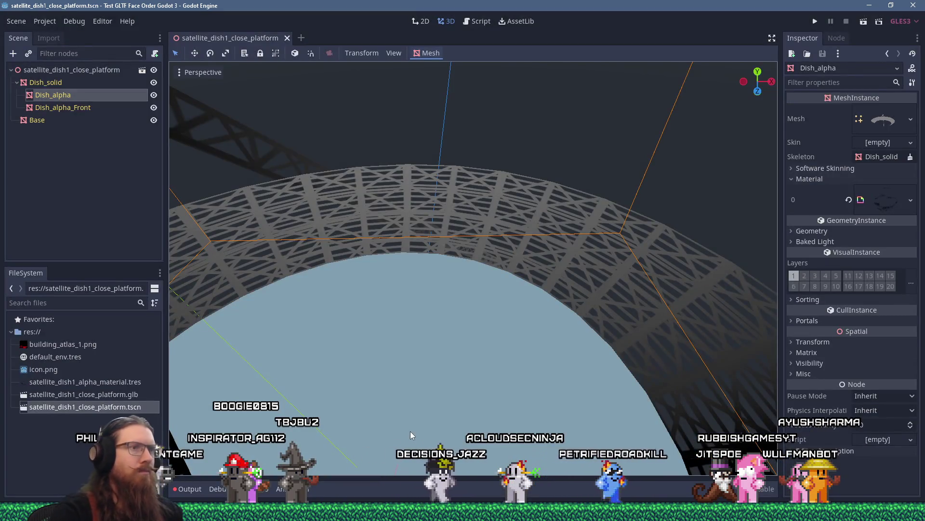
Step: Zoom and orbit around the tower and dish, then bring up the Alt+Tab window switcher
scroll(426, 344, up, 5)
scroll(424, 317, up, 4)
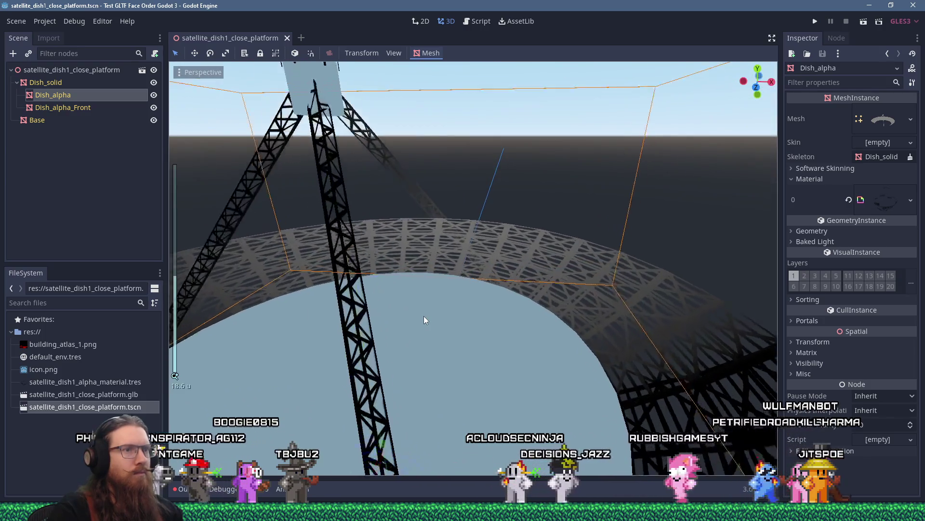
mouse_move(438, 297)
mouse_down()
mouse_move(355, 312)
mouse_move(395, 307)
mouse_move(447, 326)
mouse_up()
scroll(446, 325, down, 4)
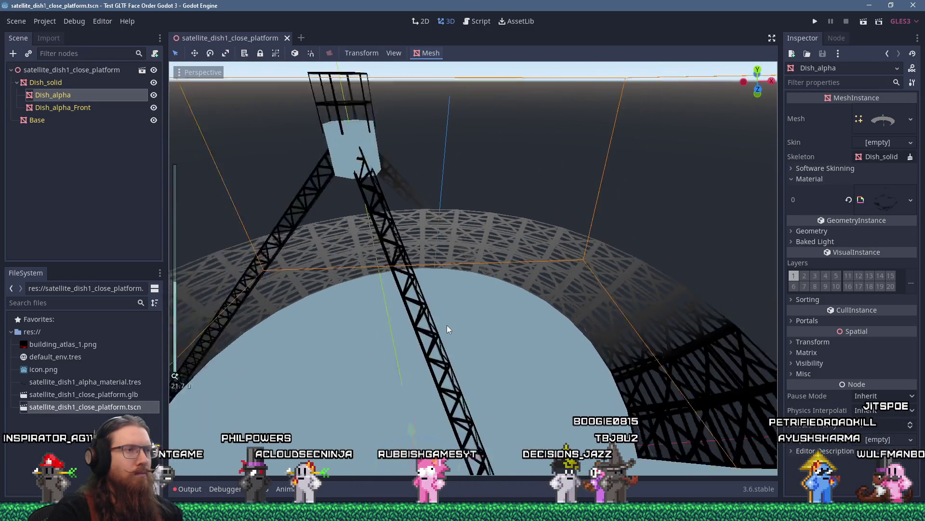
scroll(450, 325, up, 3)
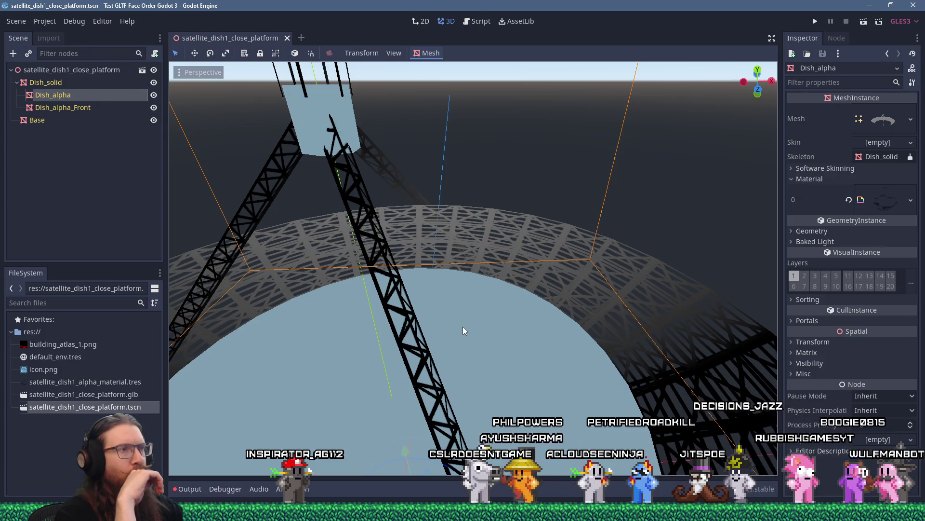
key(alt+Tab)
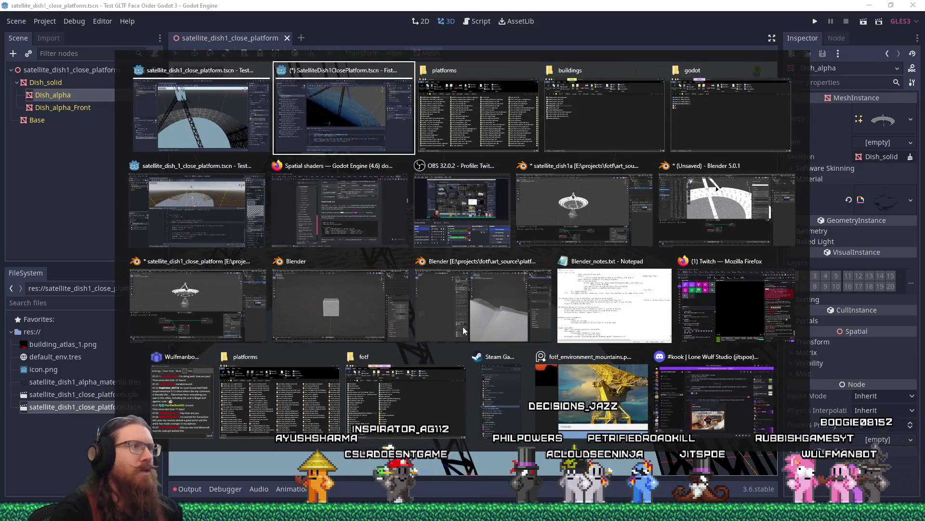
Step: In the Godot 4 project, place the cursor after ALPHA on shader line 44
click(221, 208)
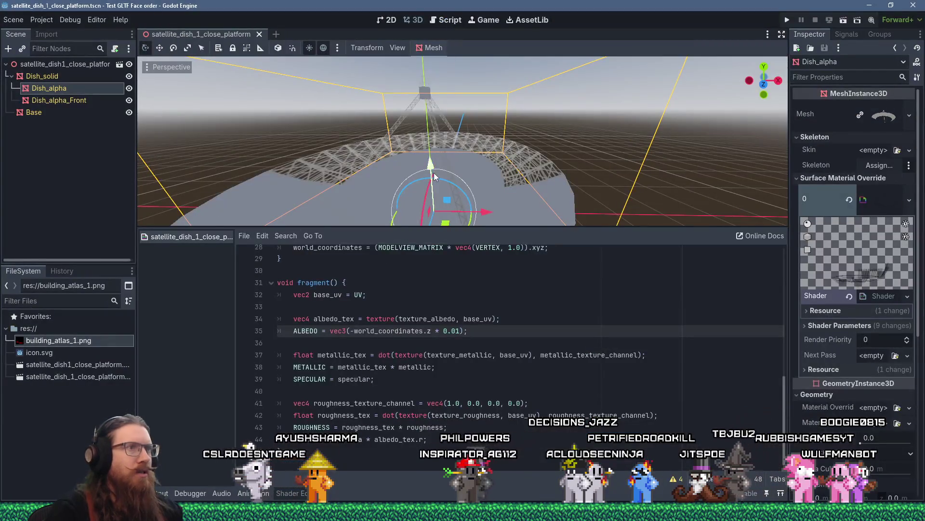
scroll(439, 181, up, 5)
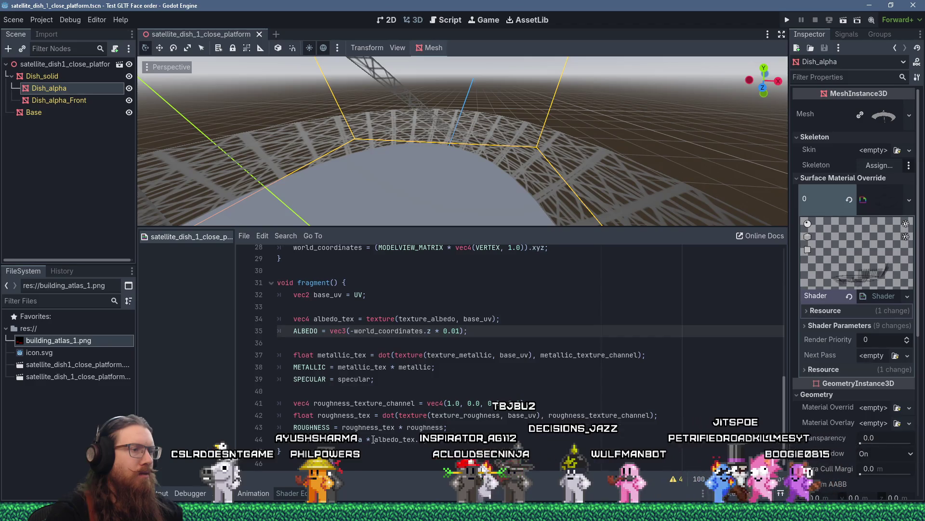
click(353, 440)
click(314, 439)
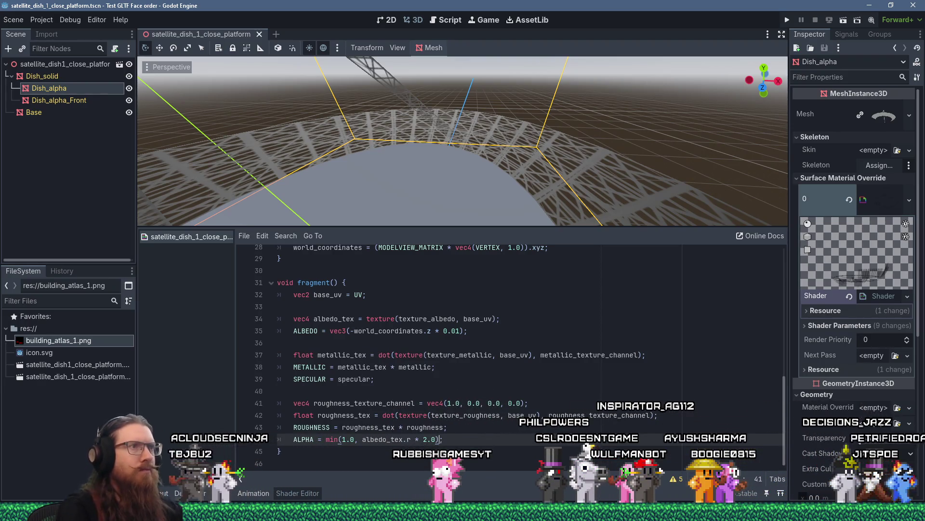
Step: Orbit and zoom in closely on the underside of the dish's lattice mesh
scroll(470, 159, up, 5)
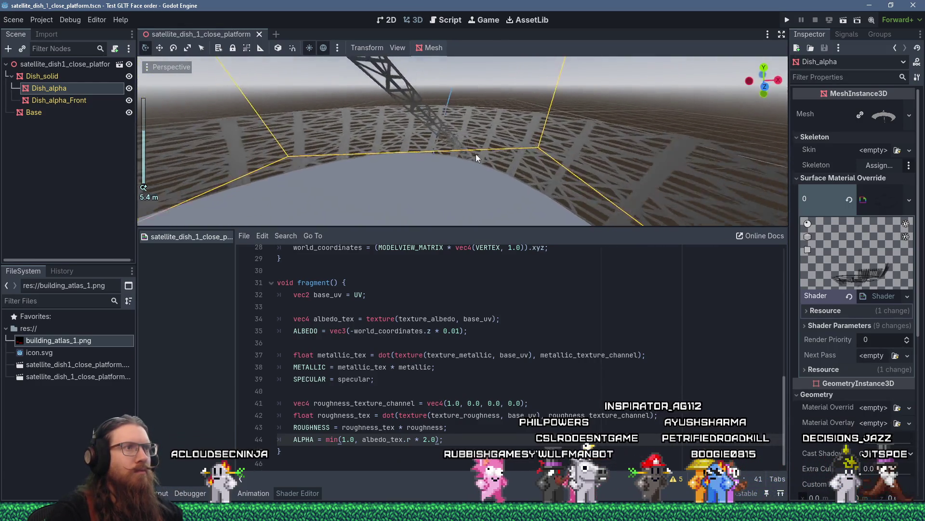
mouse_move(476, 154)
mouse_down()
mouse_move(436, 157)
mouse_move(479, 122)
mouse_move(582, 139)
mouse_move(514, 142)
mouse_move(493, 168)
mouse_move(450, 162)
mouse_move(496, 130)
mouse_move(583, 143)
mouse_move(536, 160)
mouse_move(252, 151)
mouse_move(578, 182)
mouse_move(527, 180)
mouse_move(453, 151)
mouse_move(471, 149)
mouse_up()
scroll(510, 143, down, 5)
scroll(471, 149, up, 3)
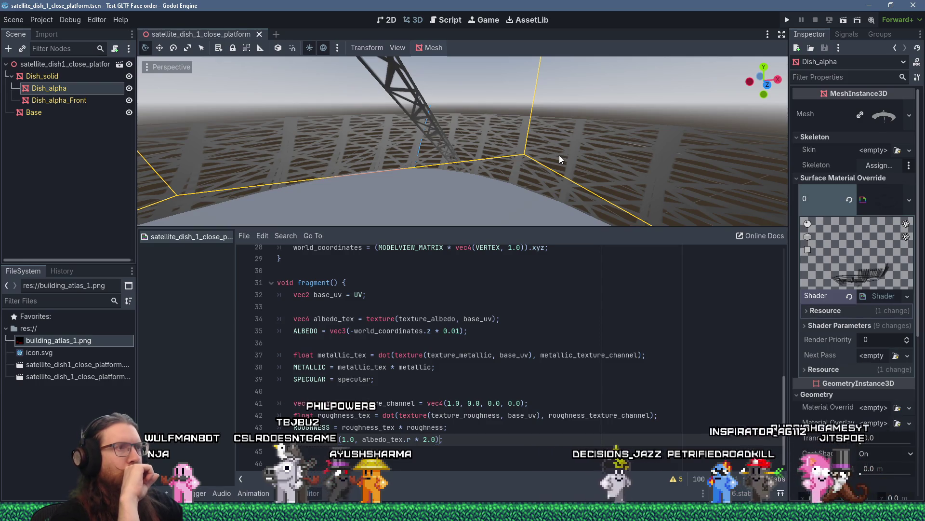
mouse_move(216, 498)
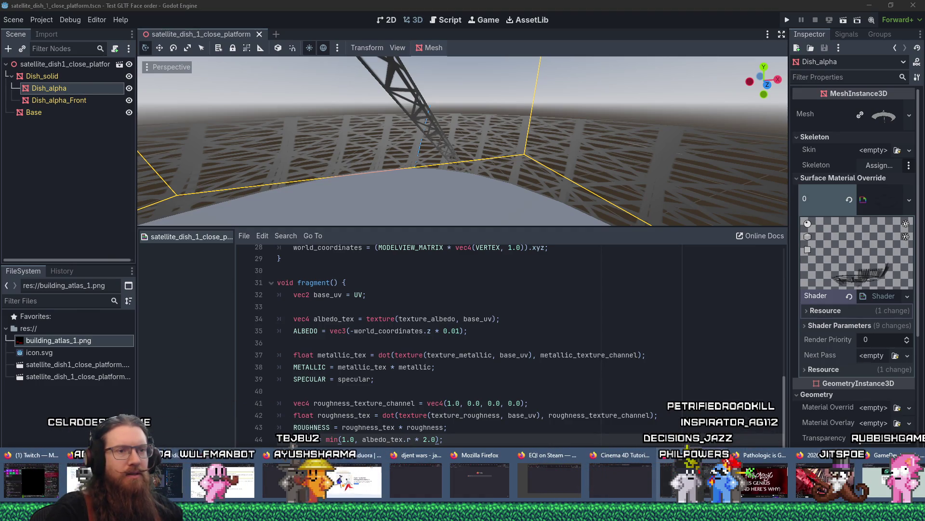
Step: Open godotengine.org in a new Firefox tab
click(222, 482)
click(899, 24)
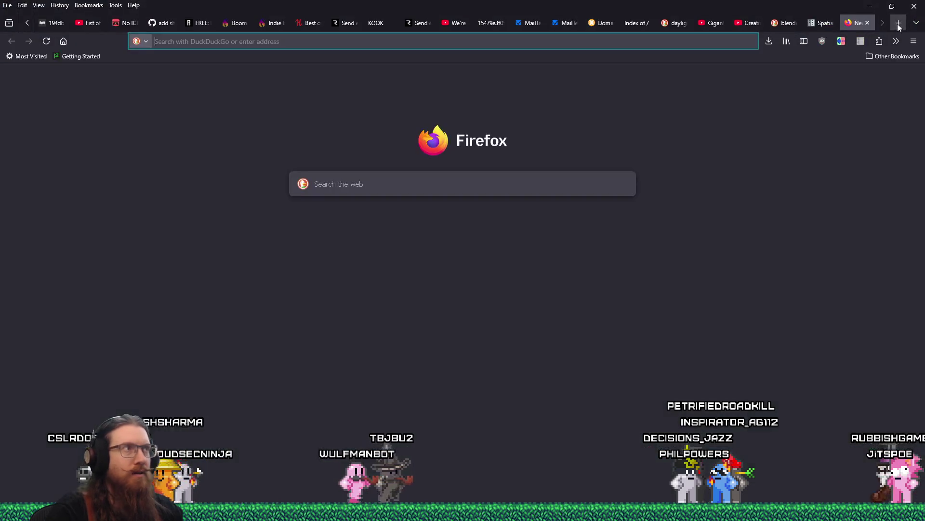
text(fo)
key(BackSpace)
key(BackSpace)
text(godot 2)
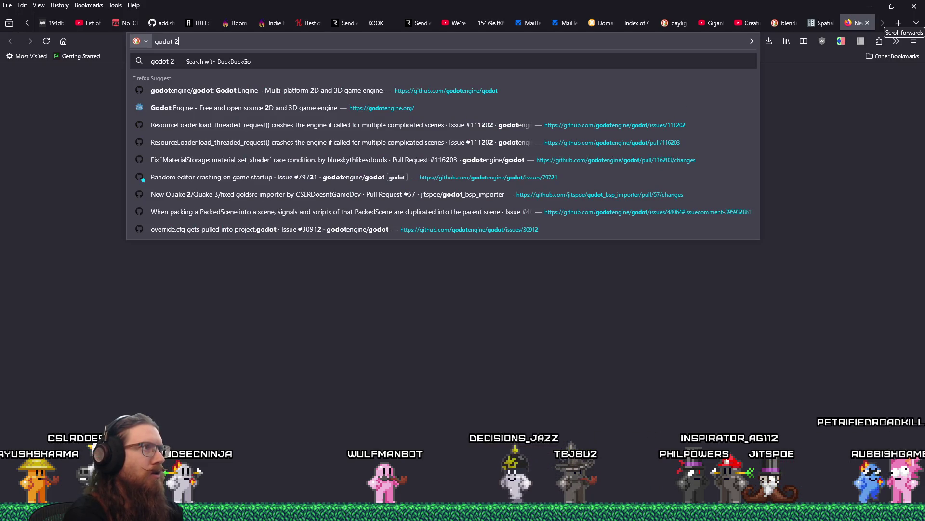
text(down)
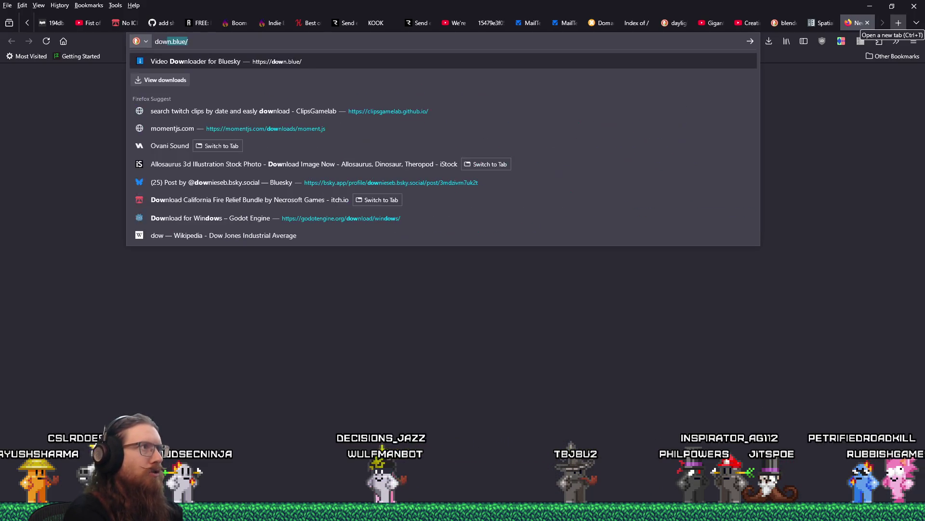
key(BackSpace)
key(BackSpace)
key(BackSpace)
text(godot)
key(Return)
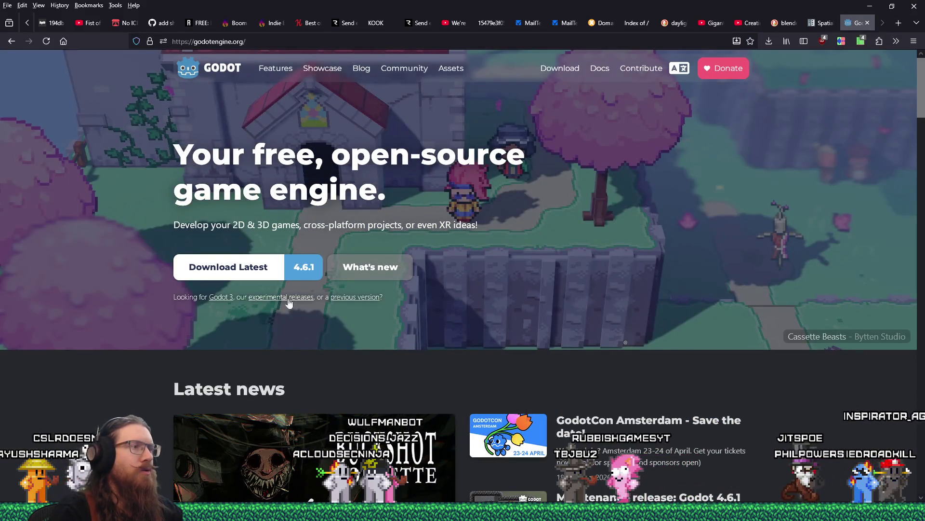
Step: Download Godot 3.6.2 for Windows from the Godot 3 page into e:\downloads\devel\
click(221, 296)
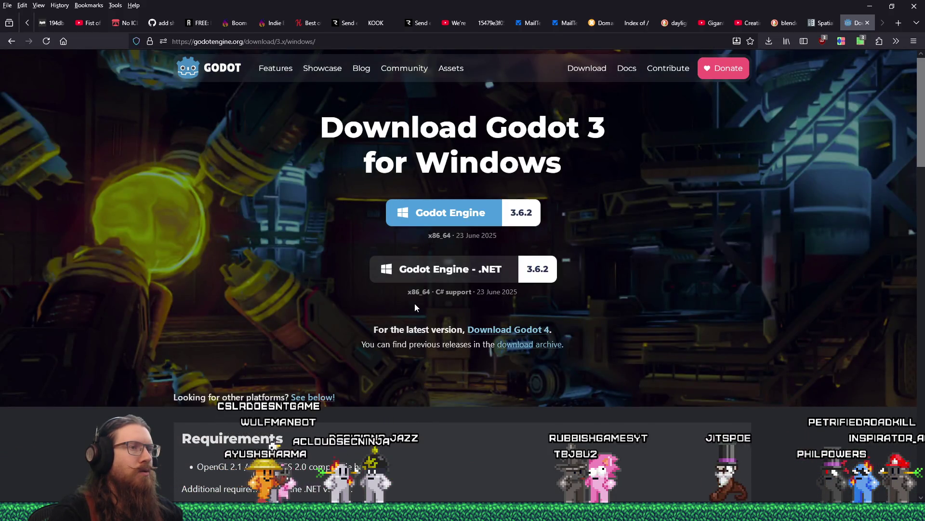
scroll(415, 304, down, 4)
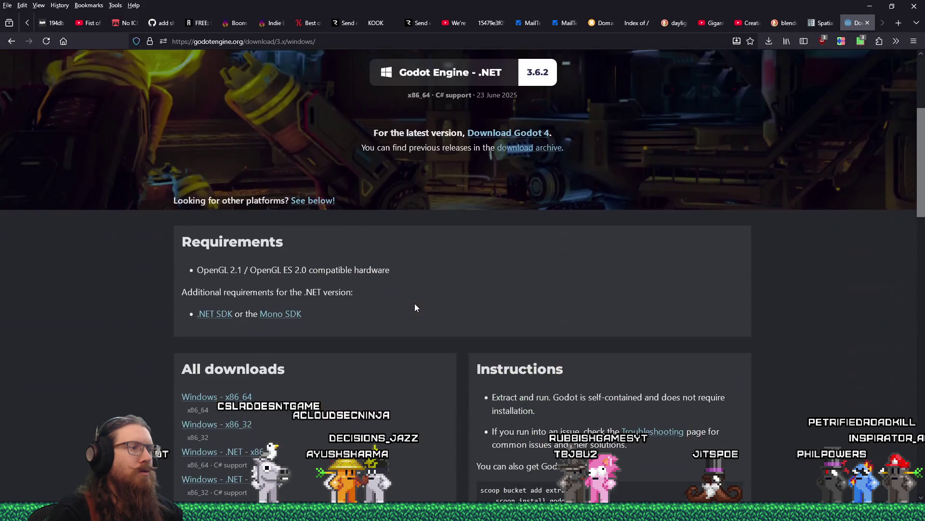
scroll(415, 304, up, 4)
scroll(415, 305, down, 7)
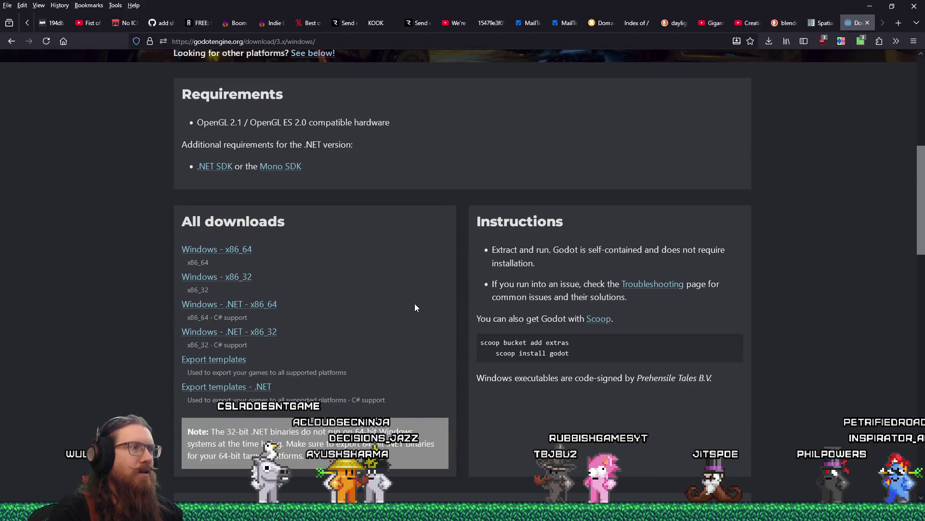
scroll(414, 307, up, 7)
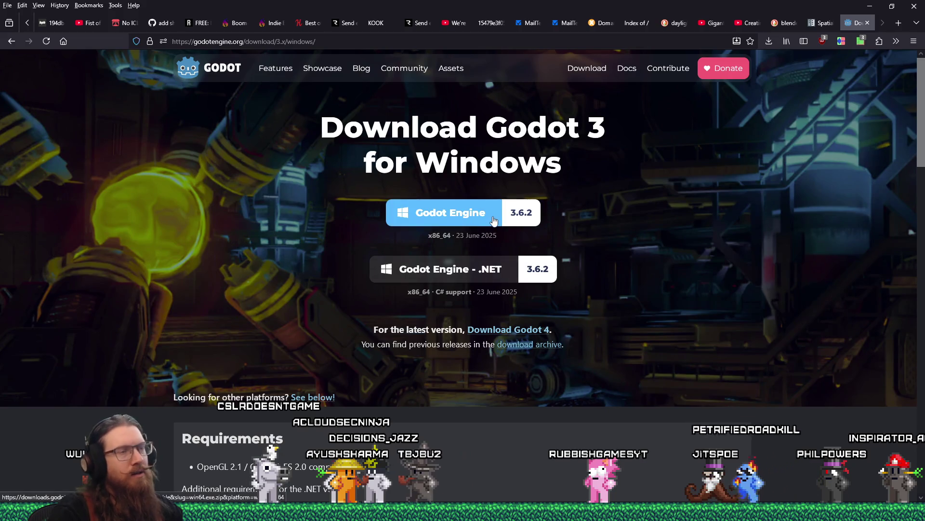
click(493, 220)
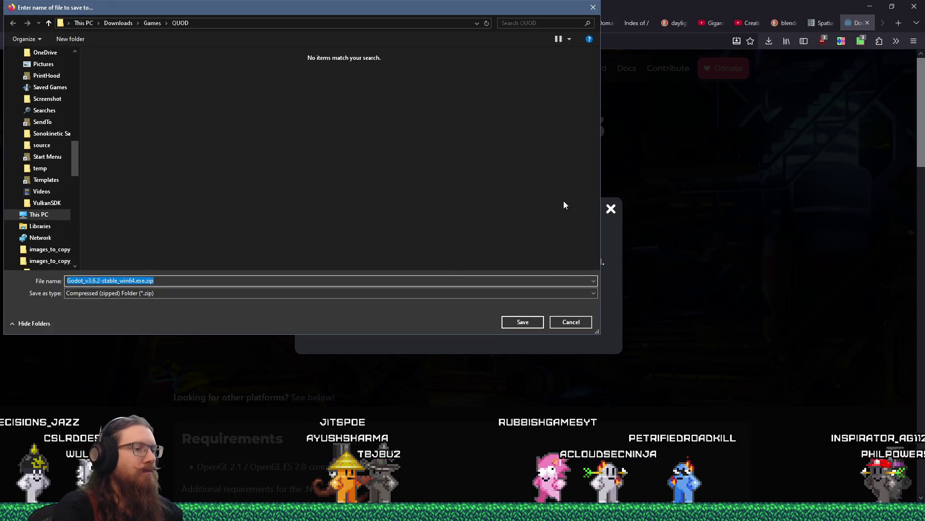
text(e:)
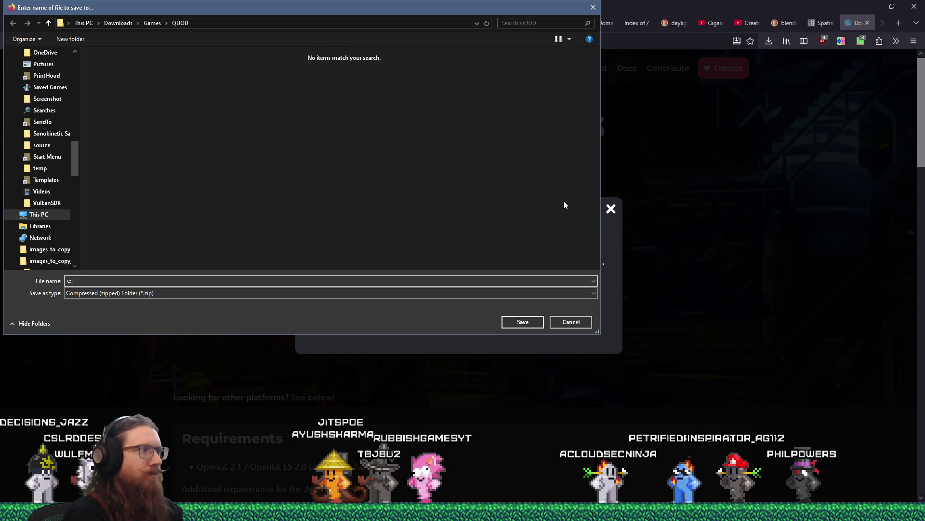
text(\downloads\devel\)
key(Return)
key(Return)
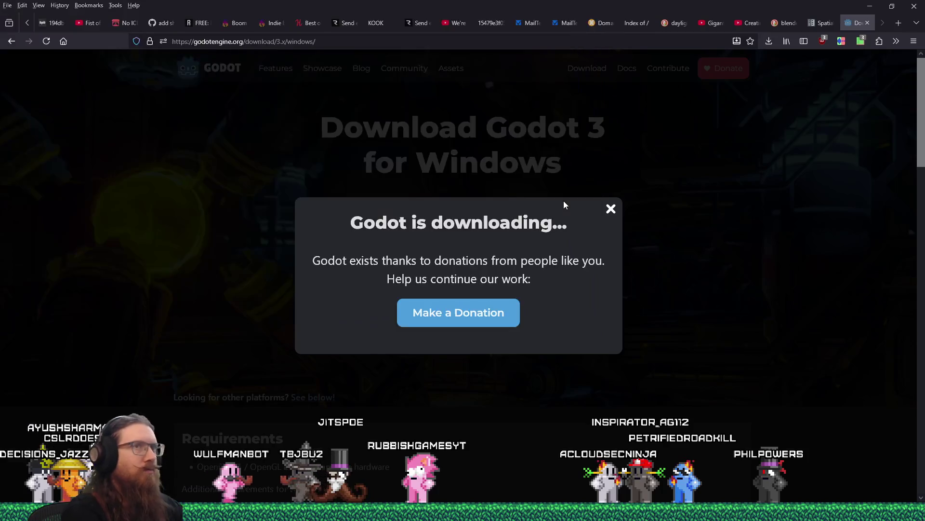
click(763, 64)
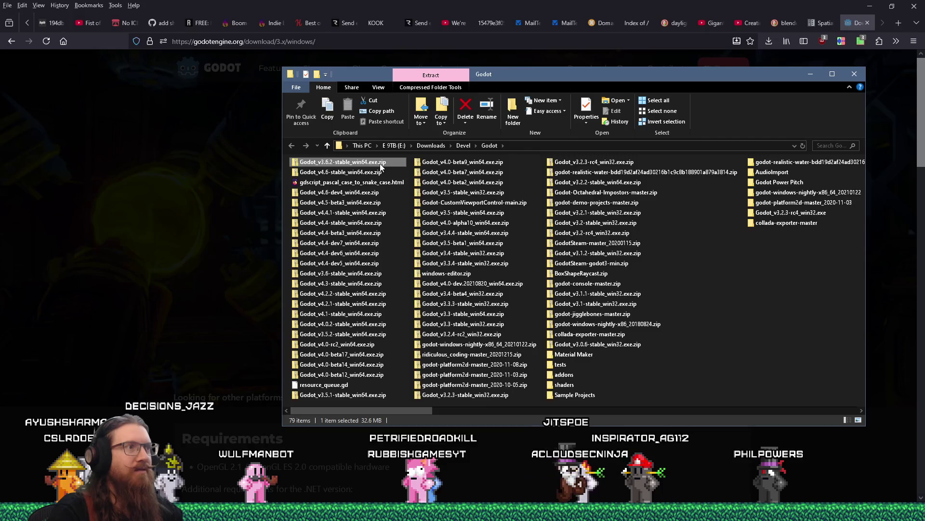
Step: Copy Godot_v3.6.2-stable_win64.exe into programs\godot and move the old v3.6 exe into old
double_click(381, 166)
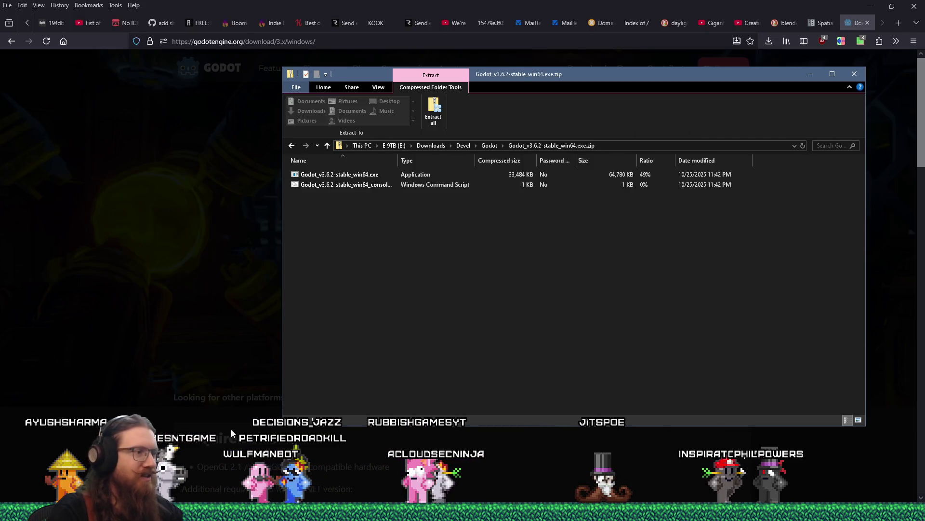
click(269, 512)
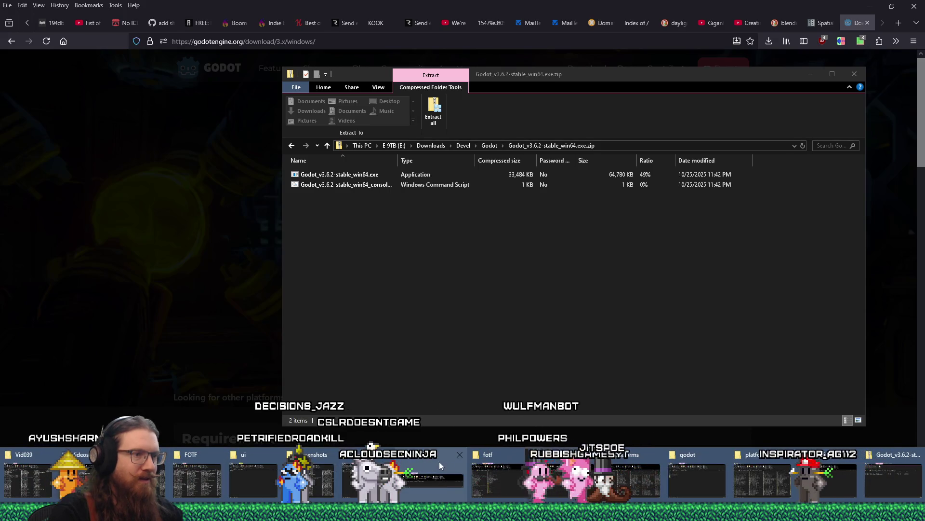
click(461, 455)
click(691, 455)
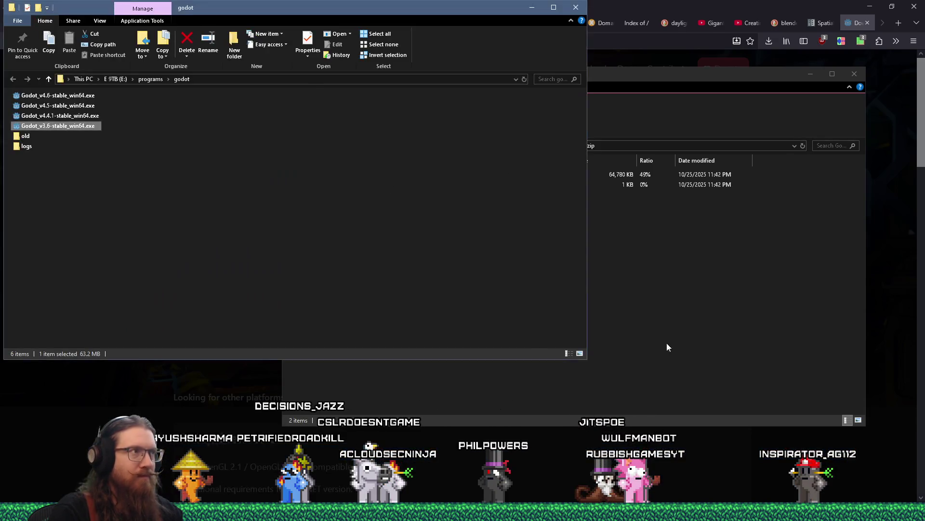
click(417, 276)
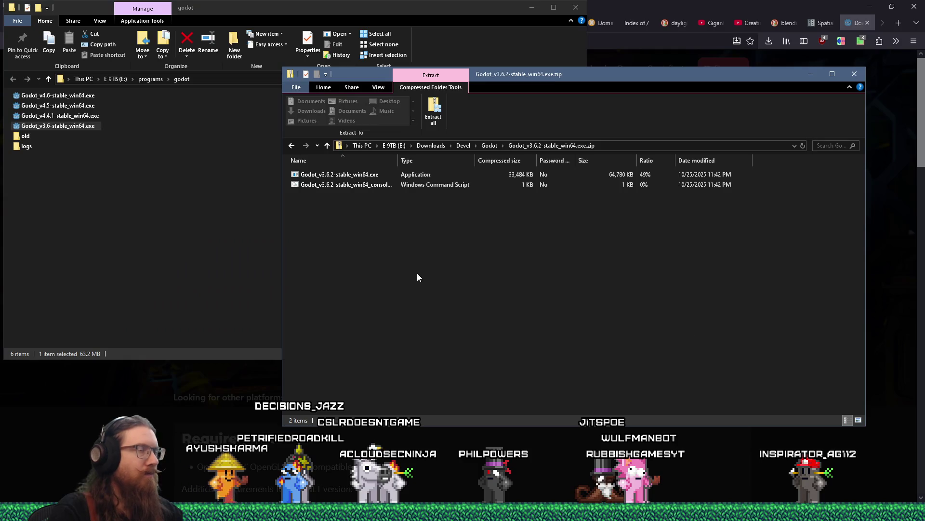
click(353, 186)
key(Up)
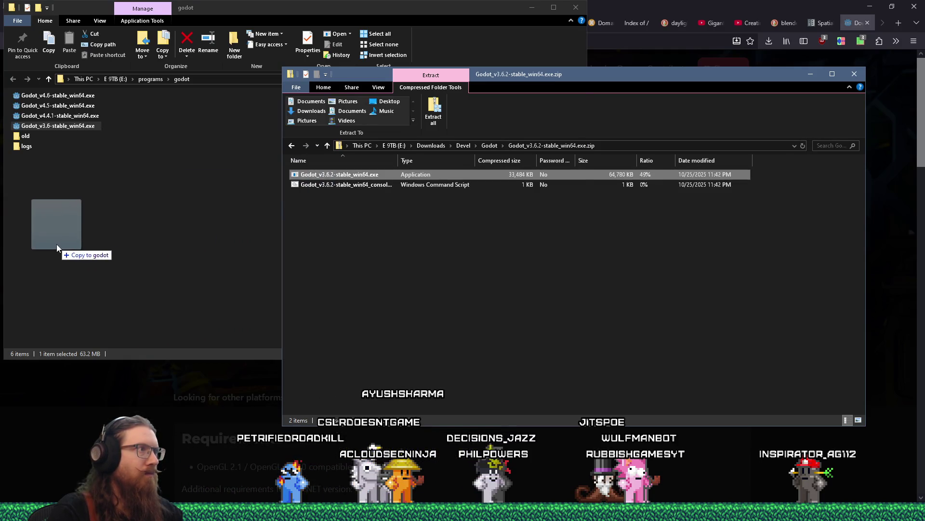
drag(57, 244, 57, 244)
mouse_move(49, 127)
mouse_down()
mouse_move(58, 140)
mouse_move(39, 147)
mouse_up()
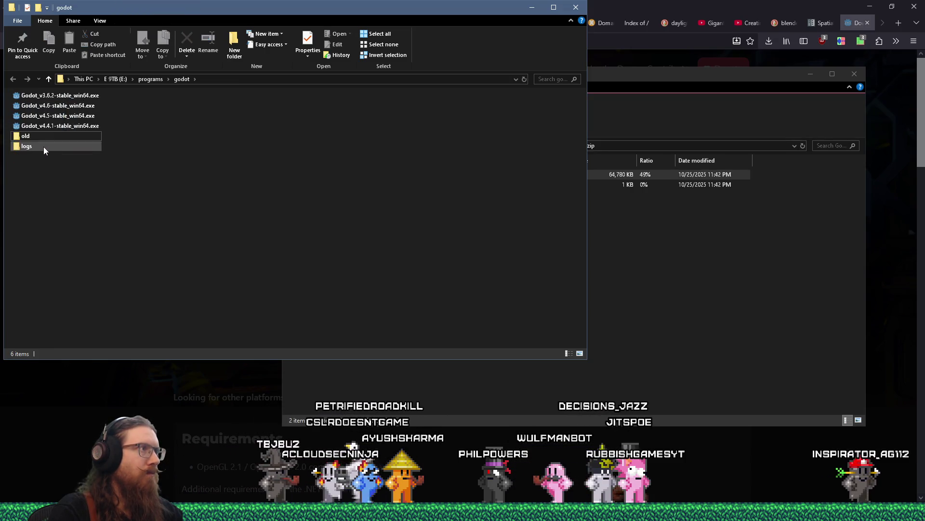
Step: Dismiss the donation notice and close the Godot download tab in Firefox
click(740, 66)
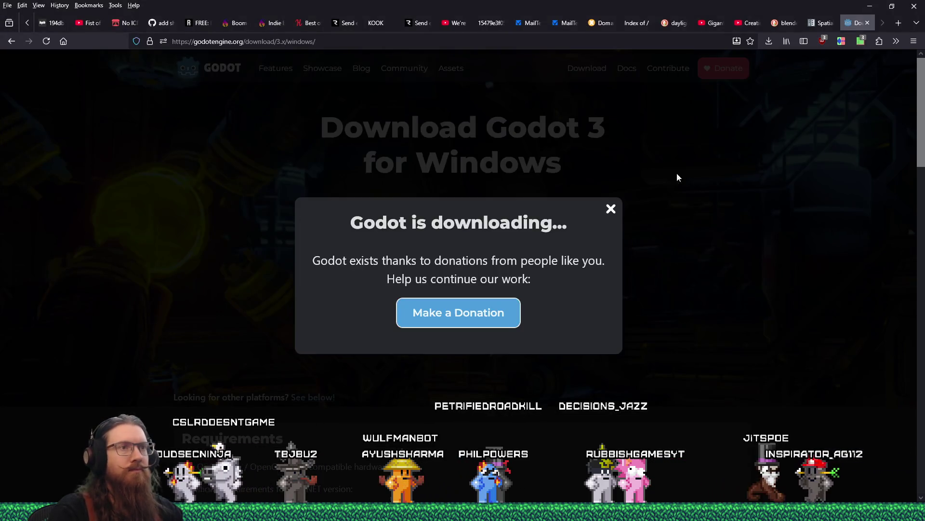
click(611, 209)
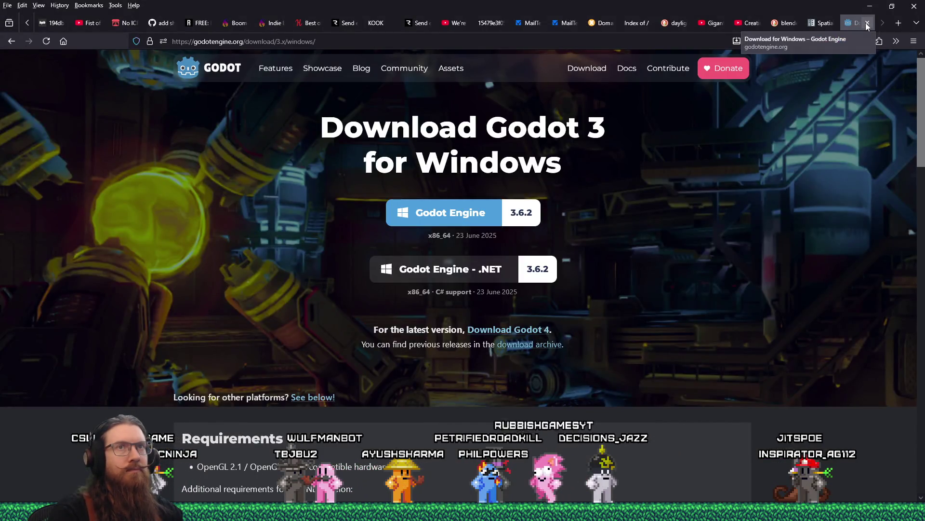
click(867, 23)
click(870, 6)
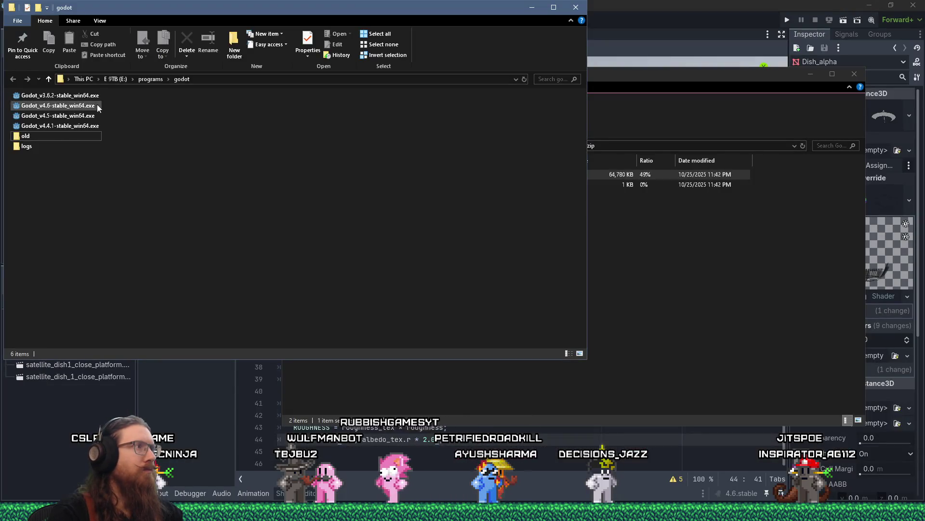
Step: Launch Godot 3.6.2 past the security warning, then quit the editor and Project Manager
double_click(88, 96)
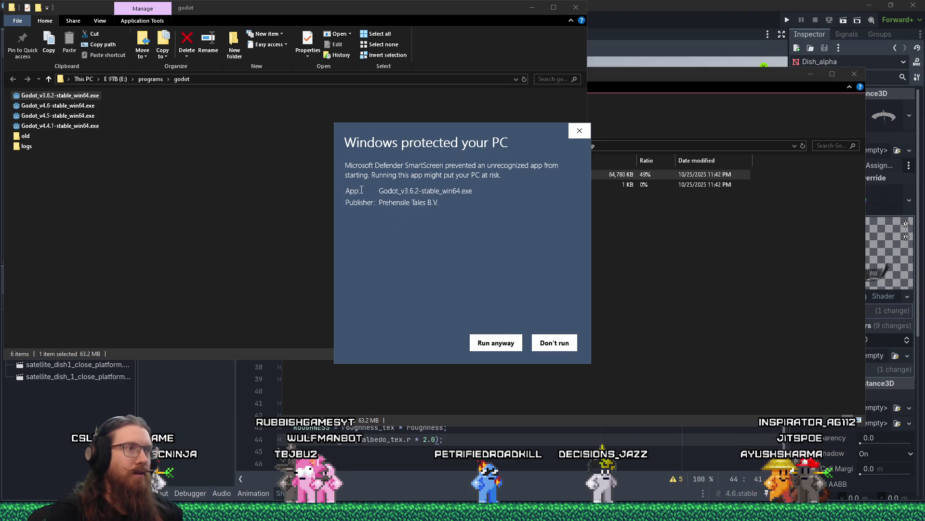
click(478, 339)
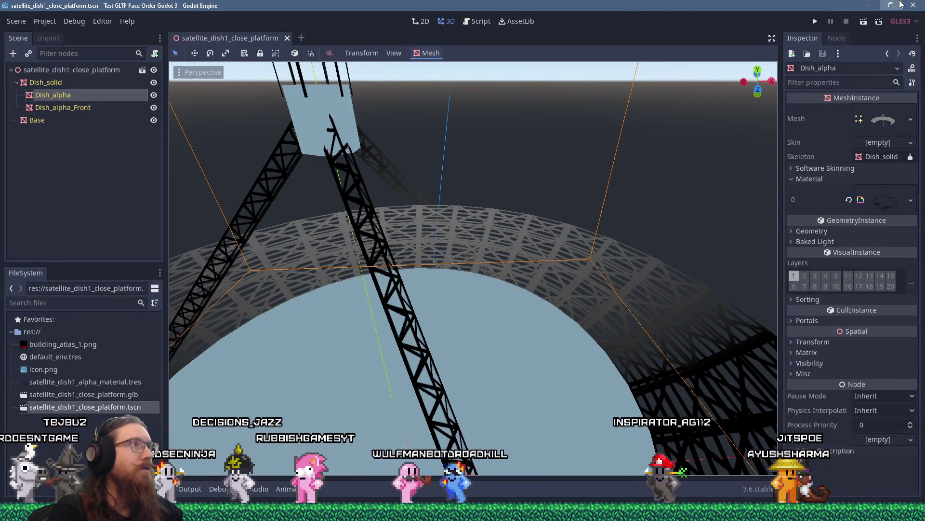
click(901, 5)
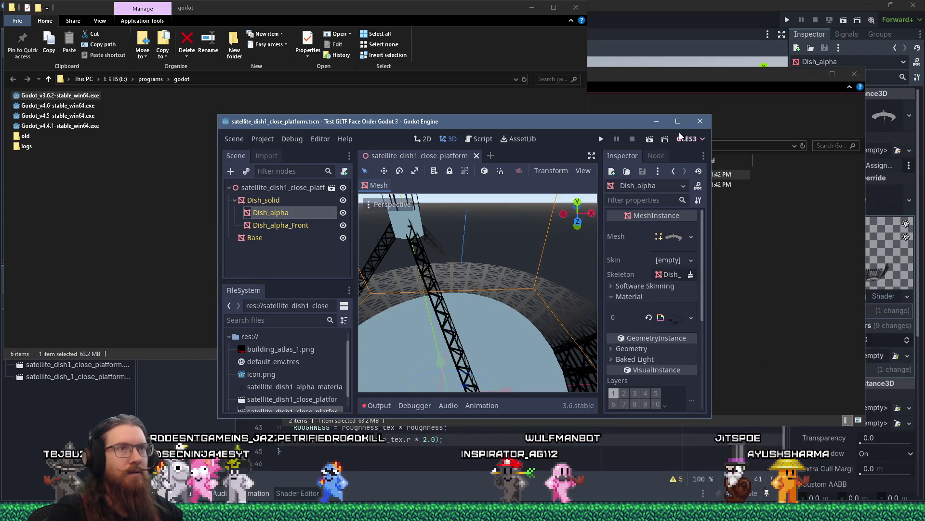
click(690, 117)
key(ctrl+q)
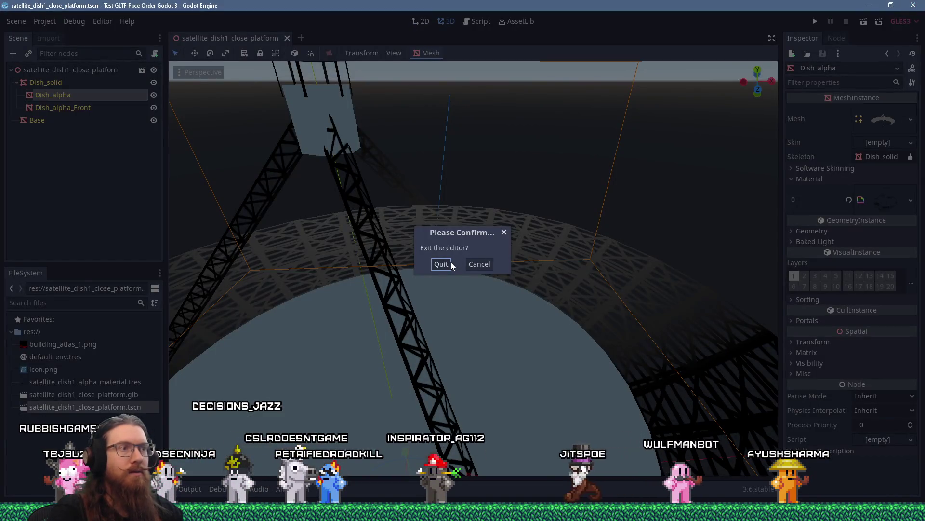
click(442, 264)
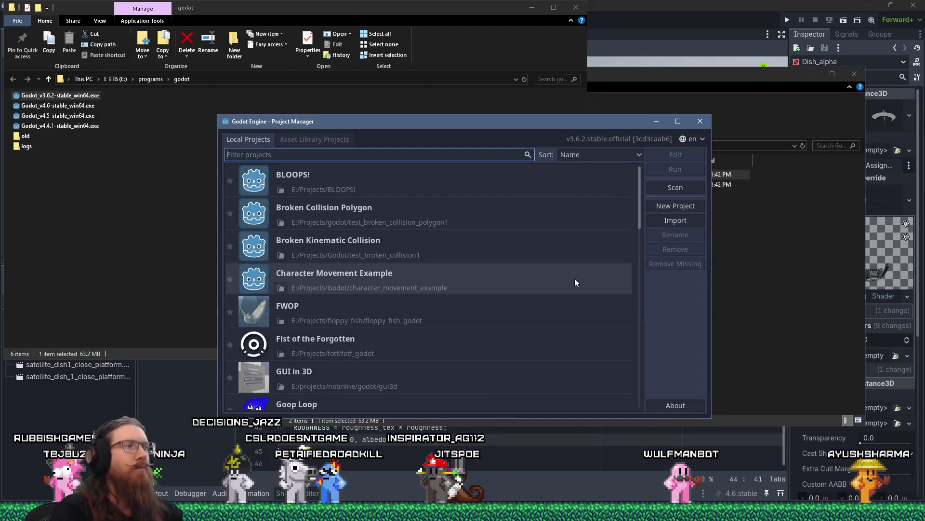
scroll(510, 218, down, 1)
scroll(510, 218, up, 1)
click(700, 121)
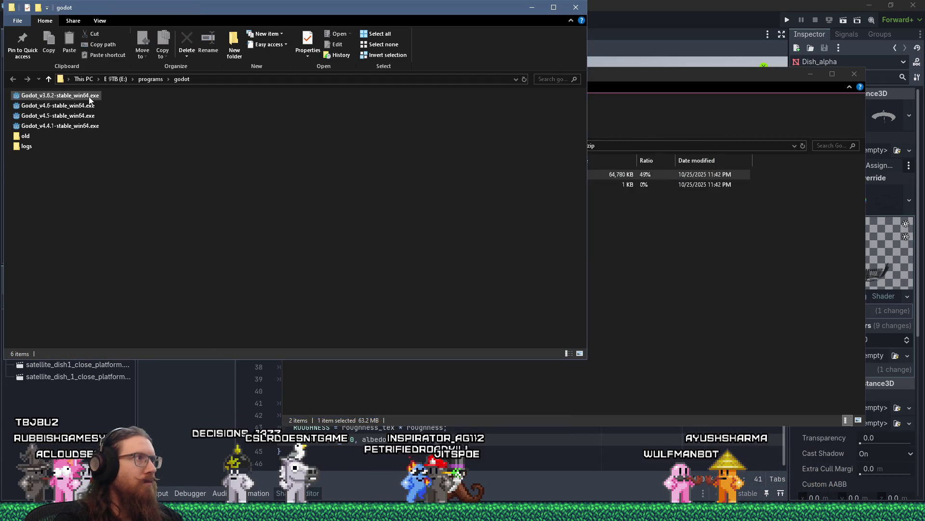
Step: Relaunch Godot 3.6.2 and scroll through the Project Manager's project list before closing it
double_click(90, 98)
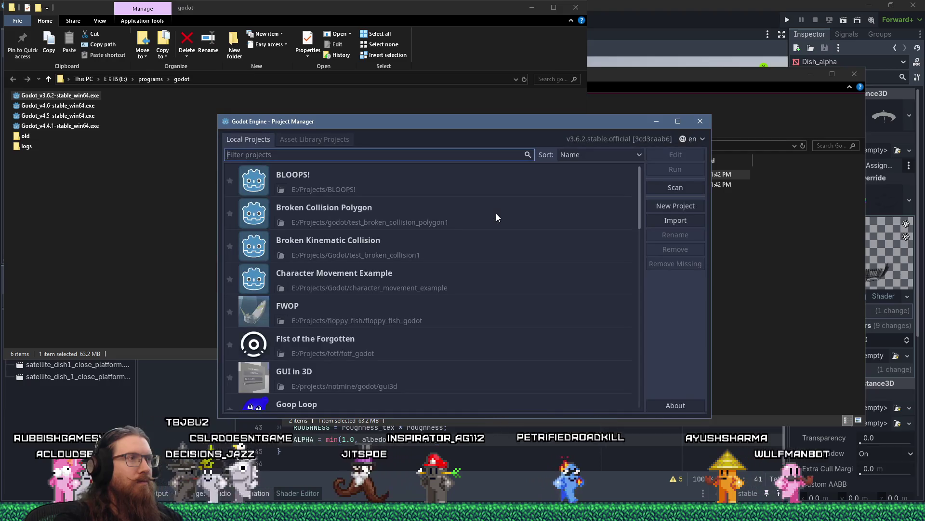
scroll(496, 212, down, 5)
scroll(498, 213, down, 5)
scroll(498, 212, up, 6)
scroll(498, 215, up, 5)
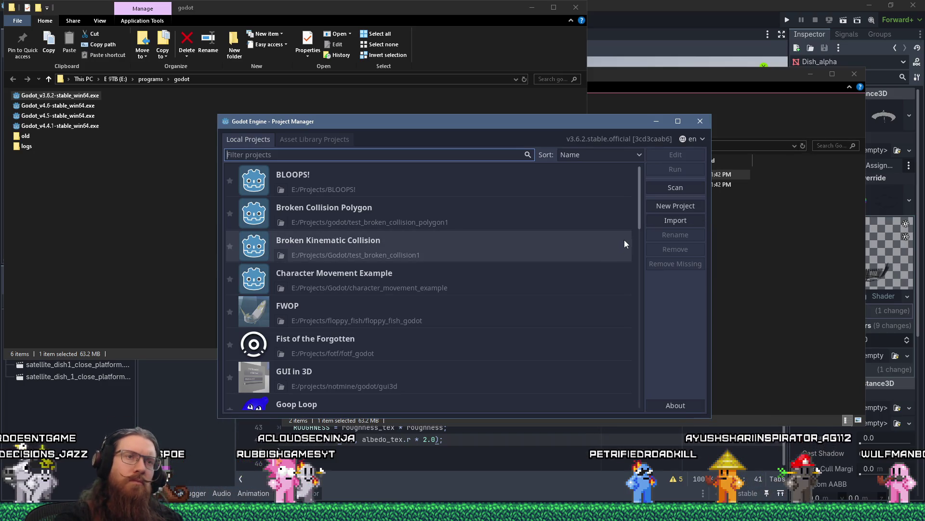
click(700, 121)
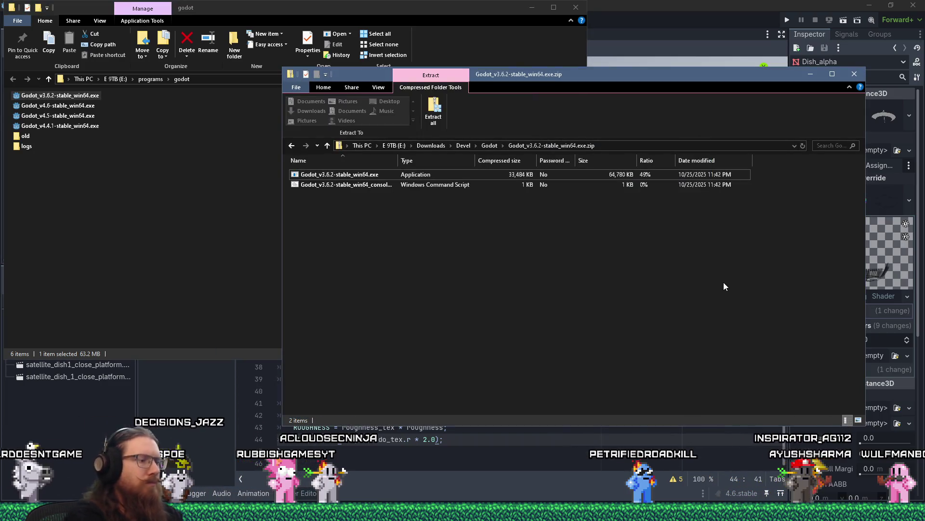
Step: Open the projects\godot test folder via Win+R and drag project.godot onto the Godot 3.6.2 exe
key(super+r)
text(godot)
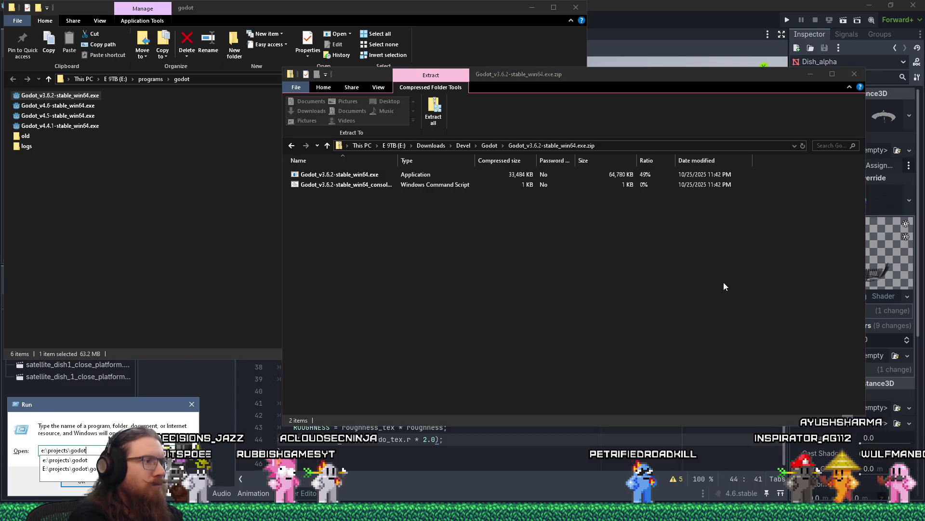
key(Return)
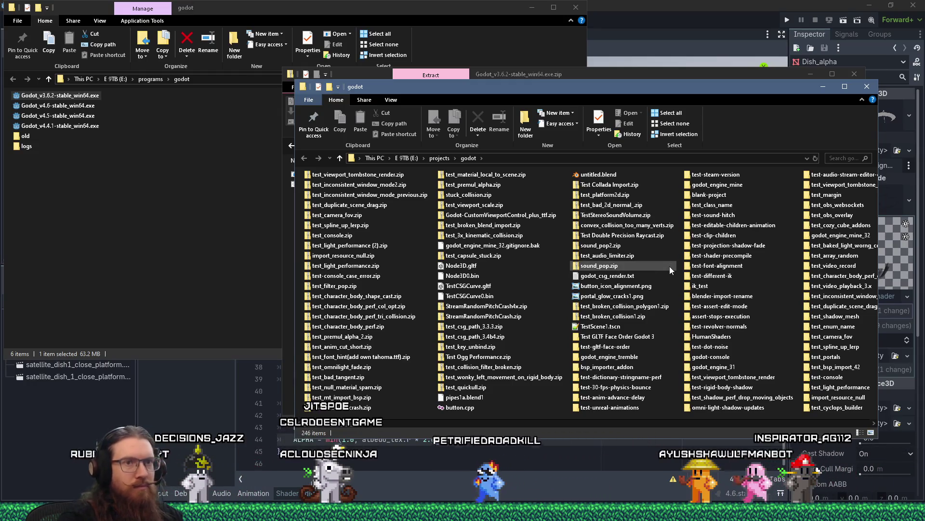
double_click(626, 337)
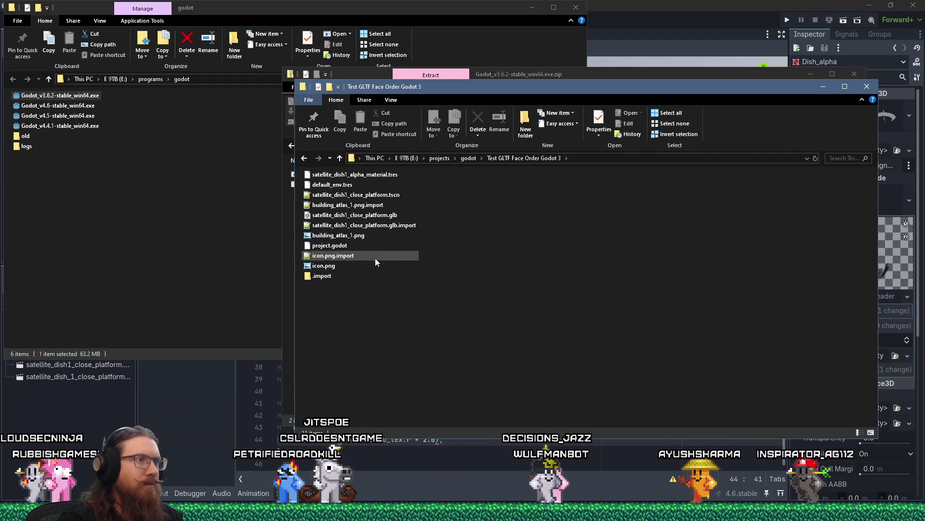
mouse_move(366, 246)
mouse_down()
mouse_move(207, 190)
mouse_move(83, 99)
mouse_up()
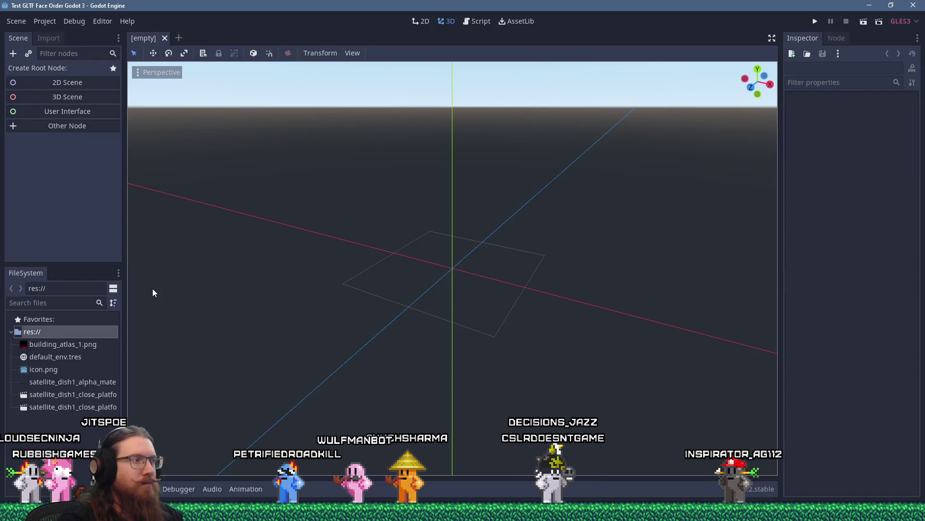
Step: Reimport satellite_dish1_close_platform.glb from the Import tab
click(95, 394)
drag(123, 400, 193, 393)
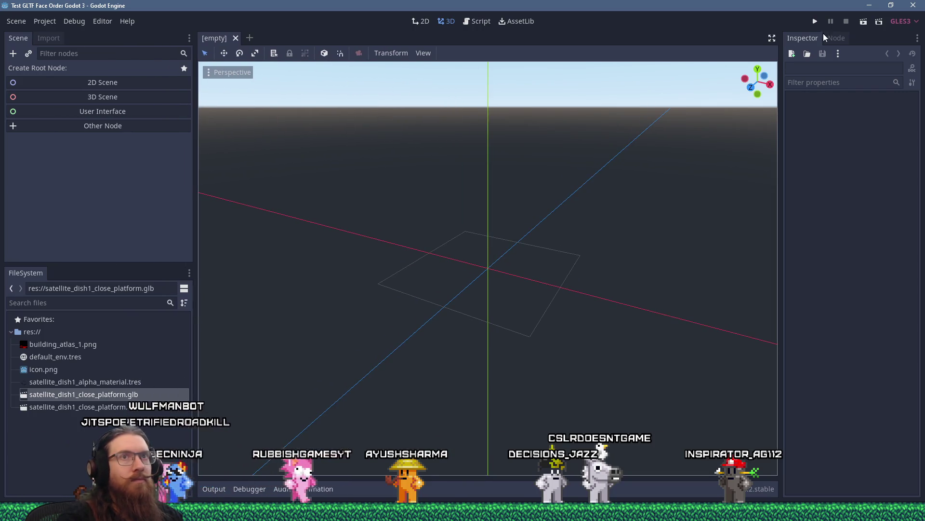
click(50, 37)
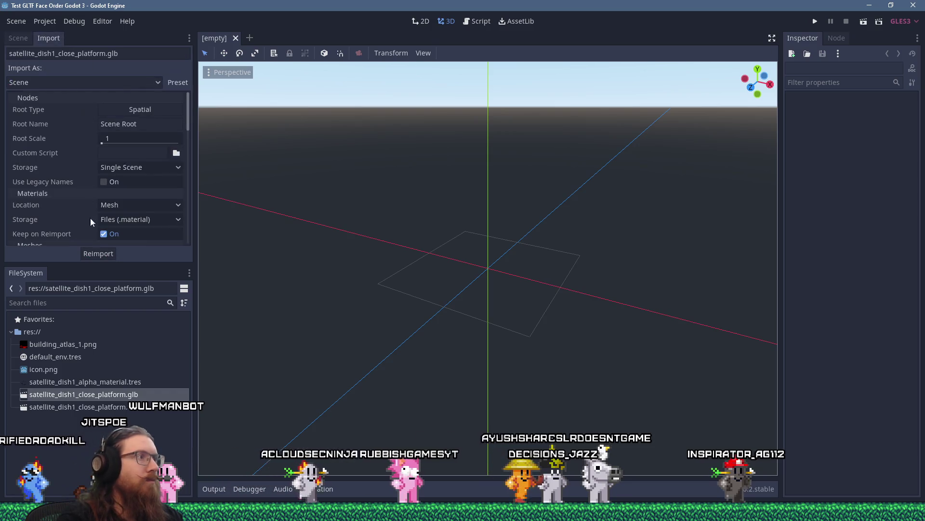
click(98, 254)
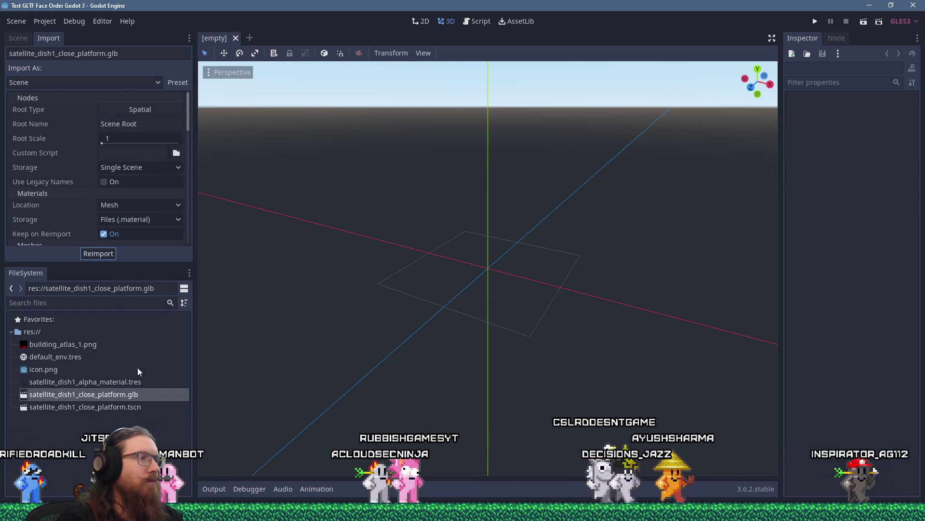
Step: Open satellite_dish1_close_platform.tscn and orbit under the lattice dish and tower
double_click(121, 408)
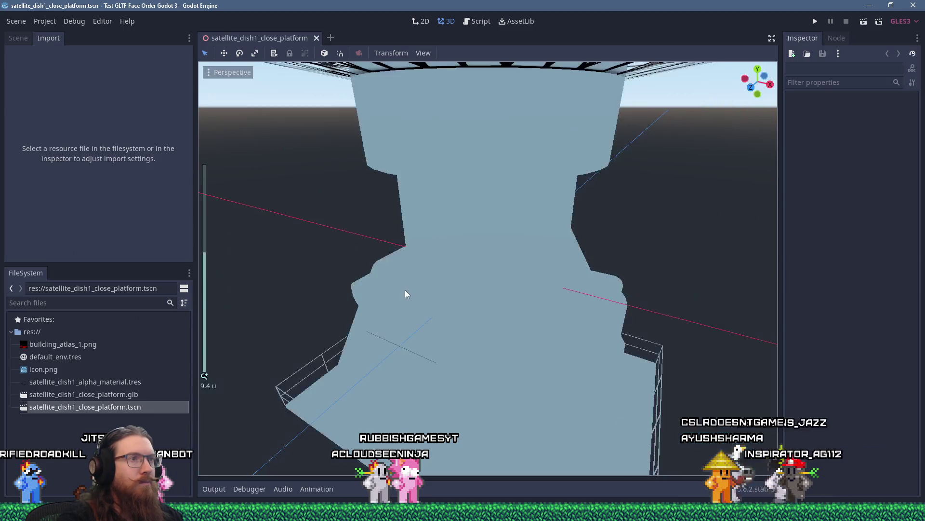
mouse_move(409, 251)
mouse_down()
mouse_move(432, 275)
mouse_move(438, 332)
mouse_move(419, 360)
mouse_move(368, 347)
mouse_move(389, 314)
mouse_move(423, 287)
mouse_up()
scroll(424, 303, up, 3)
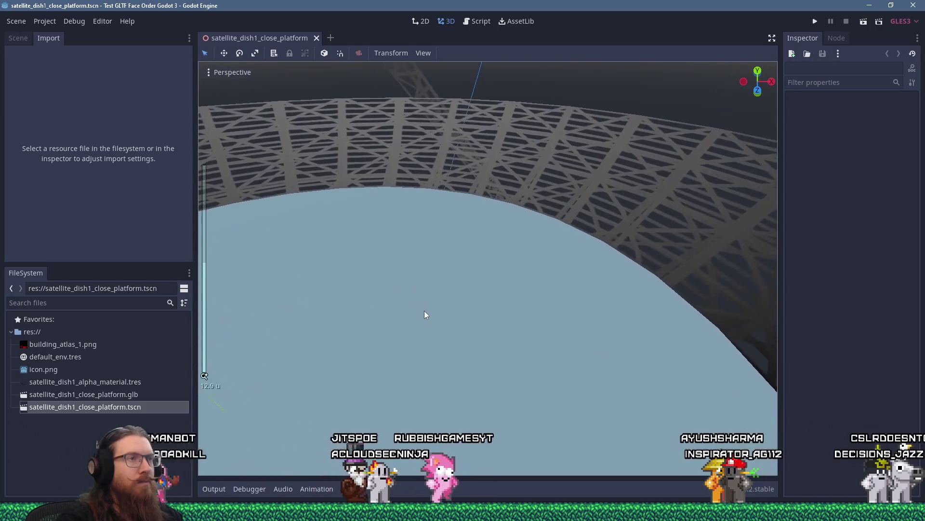
scroll(398, 289, down, 8)
scroll(401, 287, up, 3)
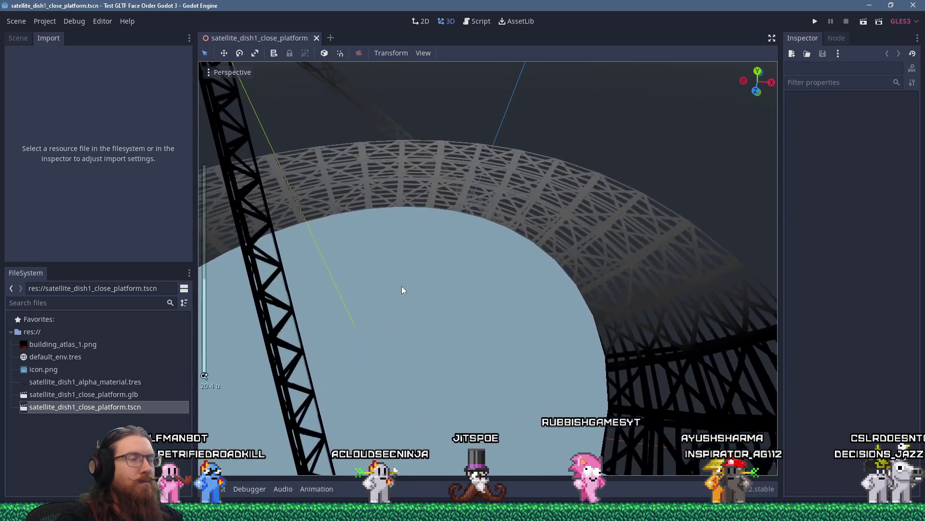
drag(405, 281, 420, 299)
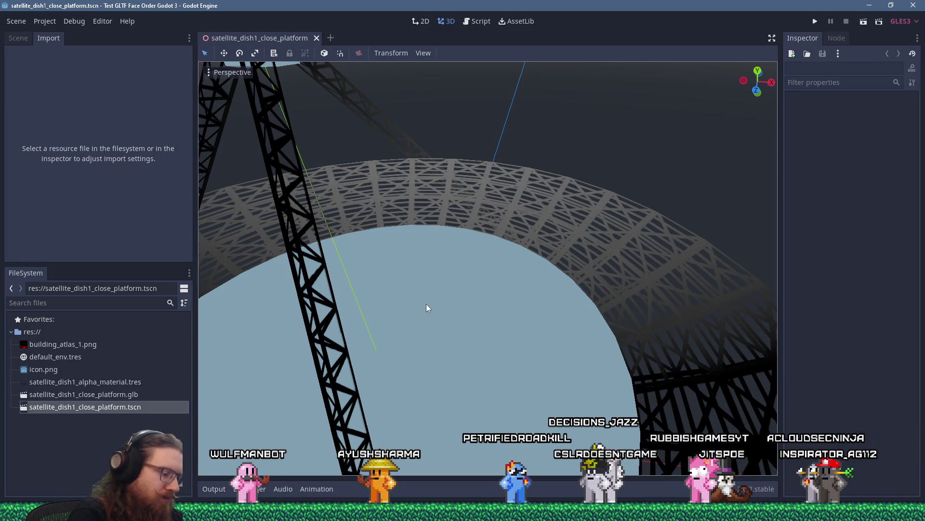
scroll(426, 308, down, 6)
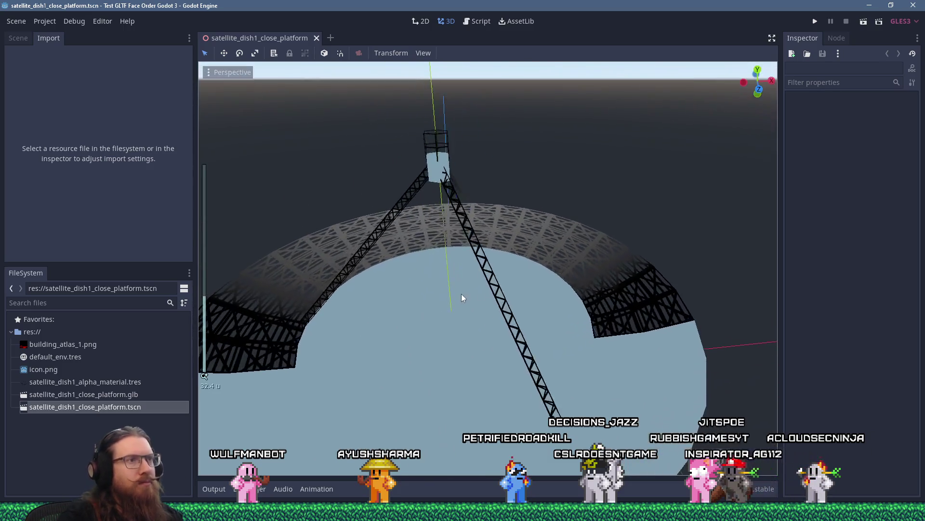
scroll(455, 286, up, 4)
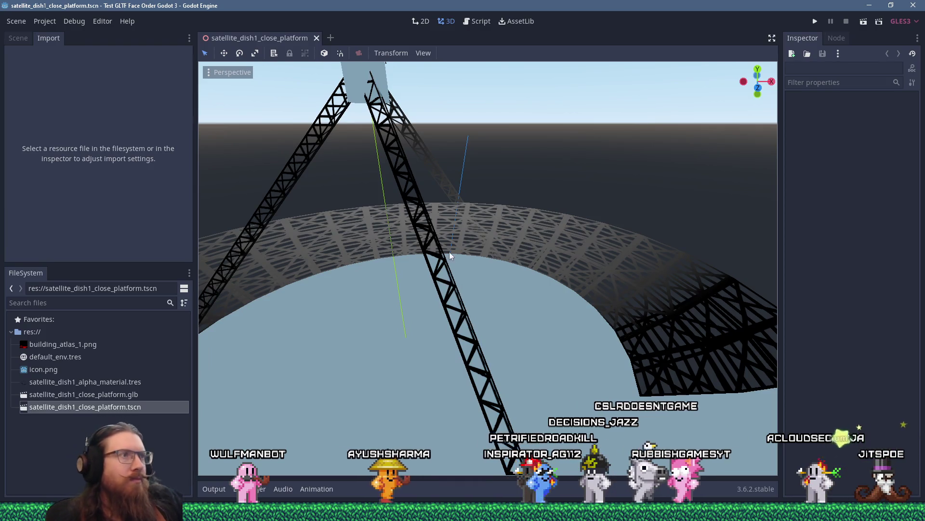
scroll(451, 259, up, 6)
drag(444, 256, 453, 255)
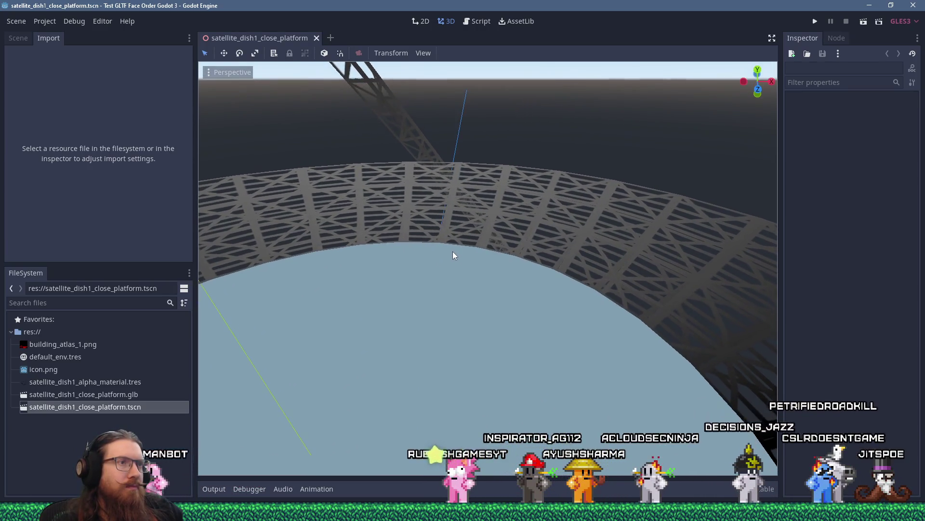
scroll(453, 255, down, 4)
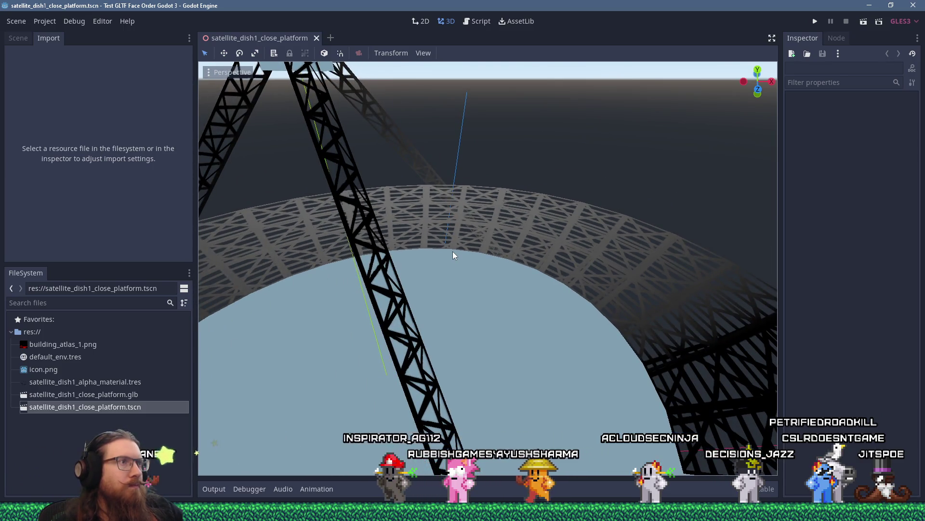
scroll(453, 255, down, 2)
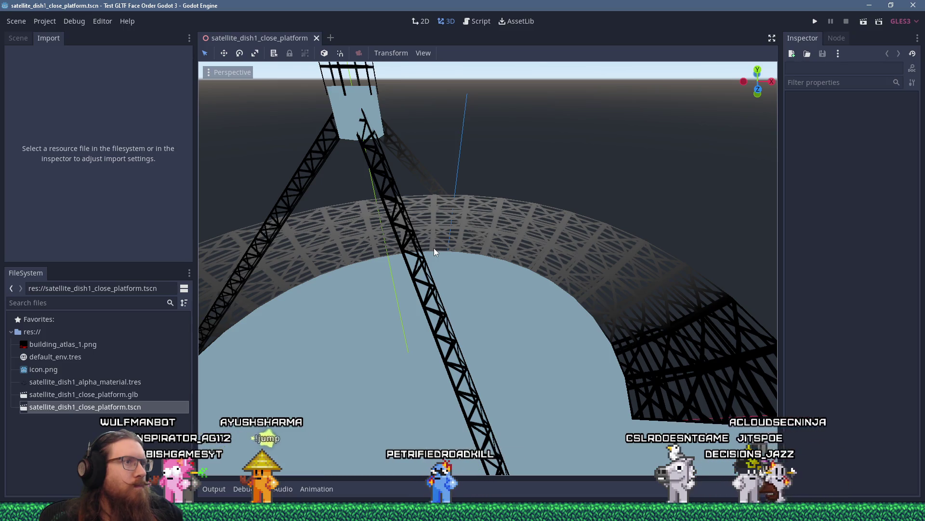
key(alt+Tab)
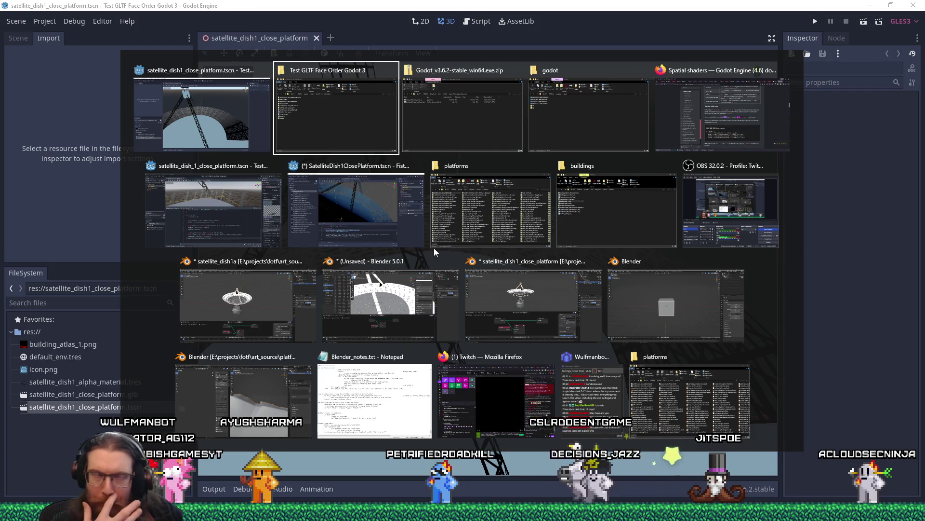
Step: Switch to the other Godot editor and zoom and orbit around the dish scene to inspect it
click(203, 197)
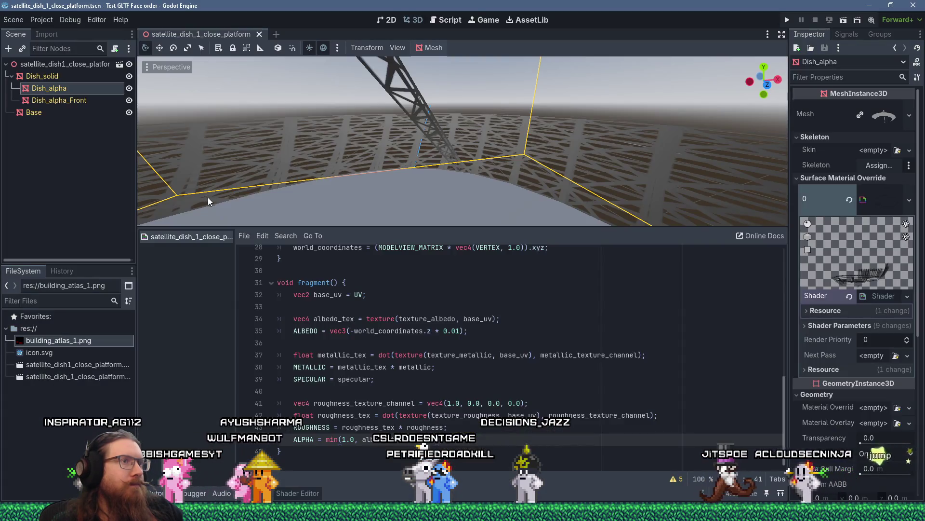
scroll(385, 152, down, 5)
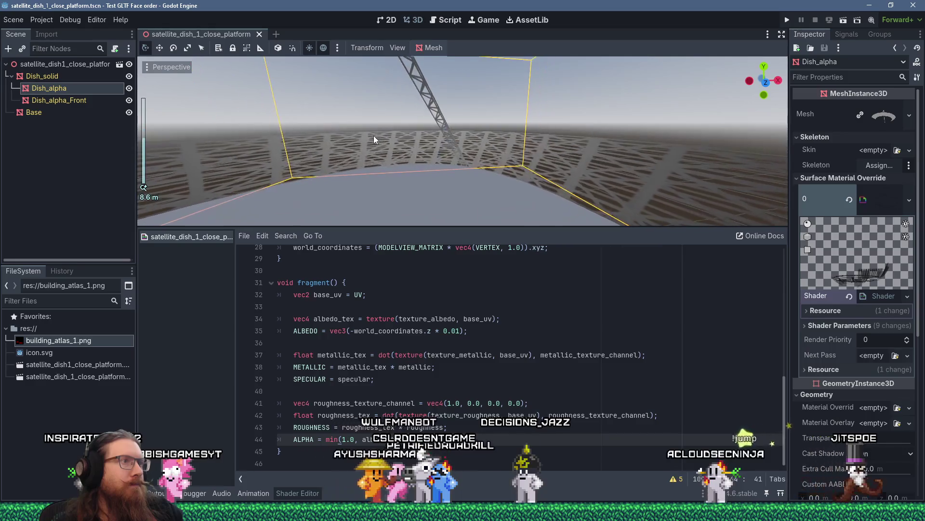
scroll(401, 150, up, 5)
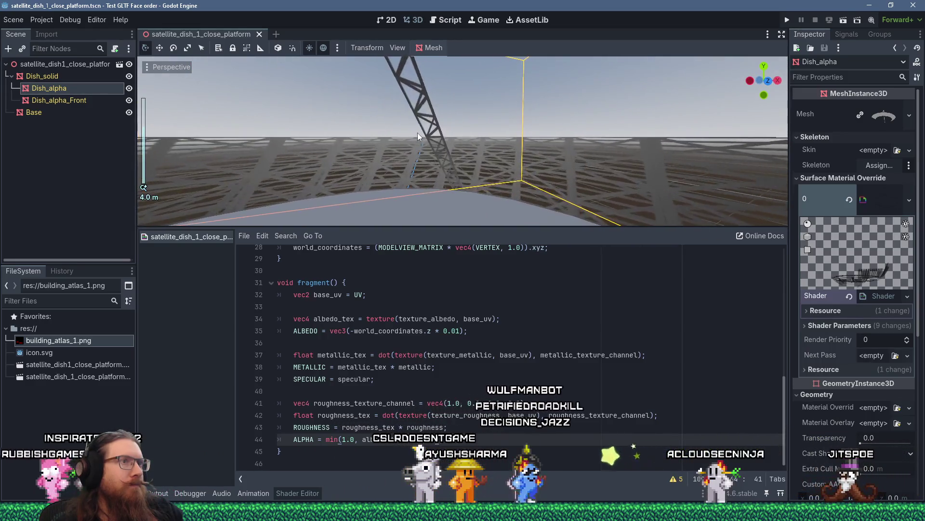
scroll(425, 107, up, 4)
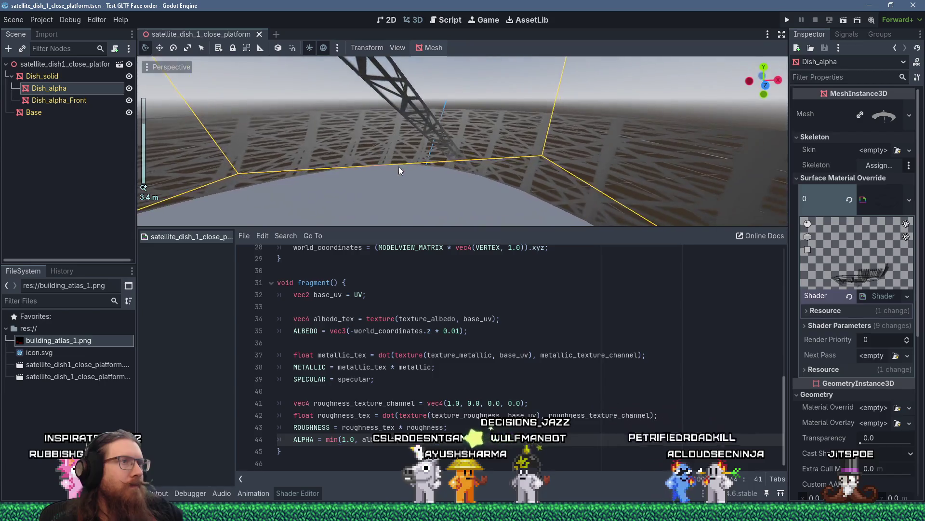
scroll(455, 183, down, 9)
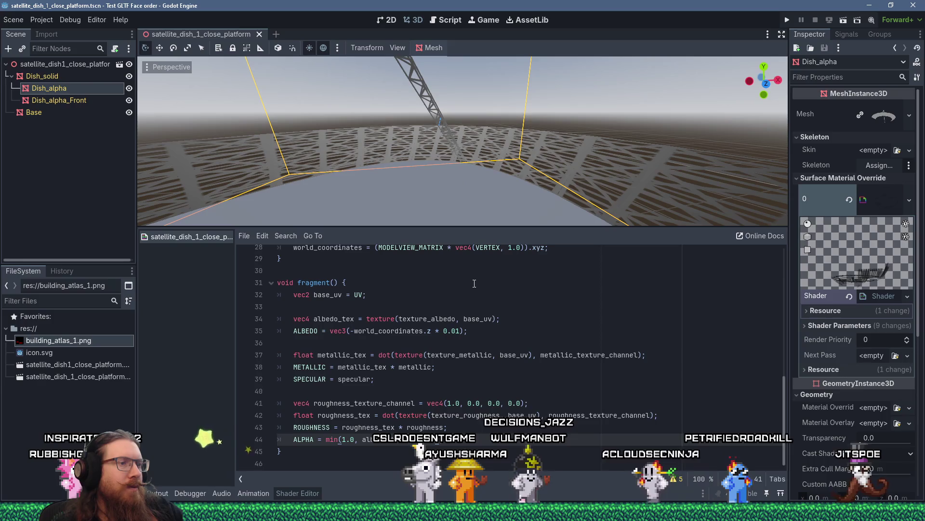
mouse_move(434, 207)
mouse_down()
mouse_move(412, 180)
mouse_move(316, 184)
mouse_move(422, 172)
mouse_up()
scroll(423, 173, down, 4)
scroll(438, 186, up, 5)
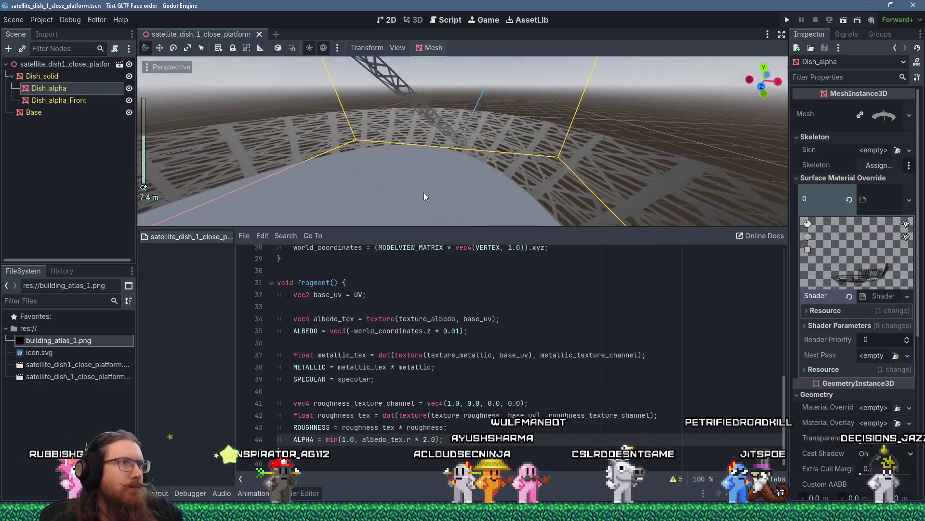
scroll(440, 185, up, 3)
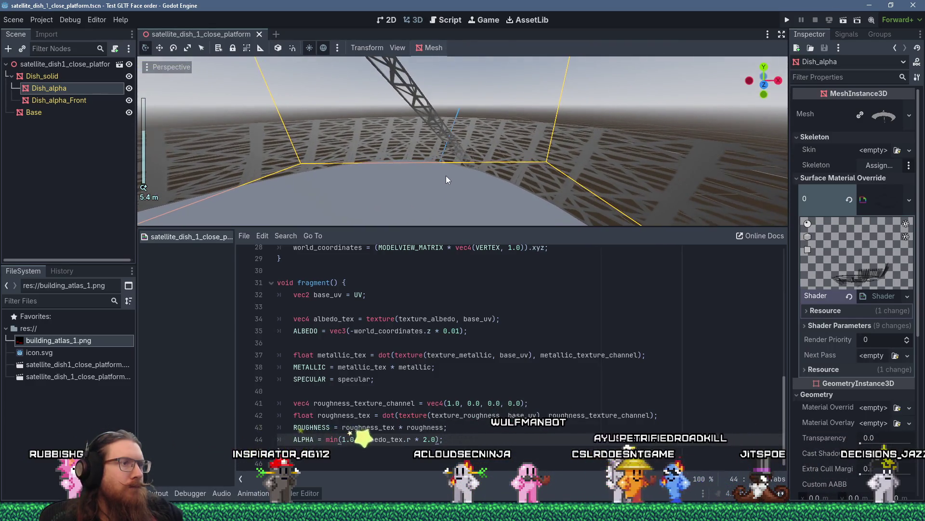
scroll(469, 289, up, 3)
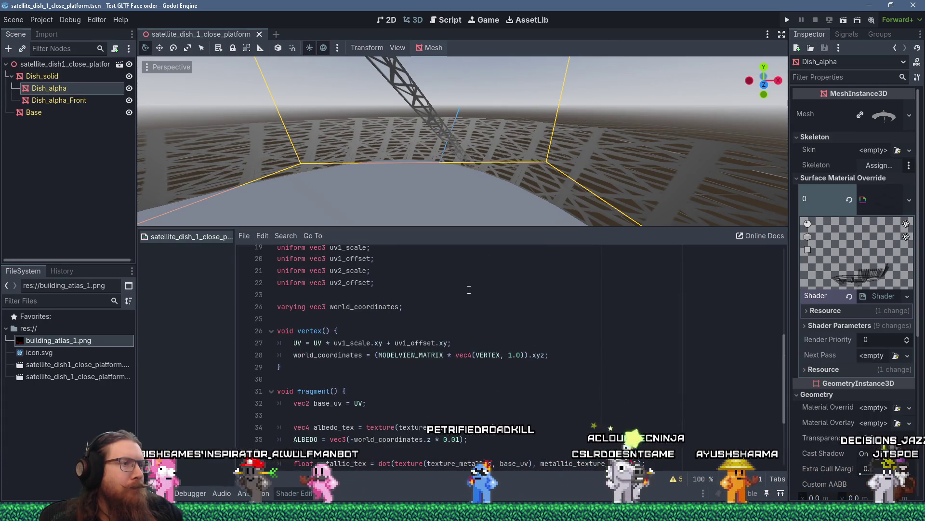
scroll(469, 289, up, 3)
scroll(469, 289, up, 3)
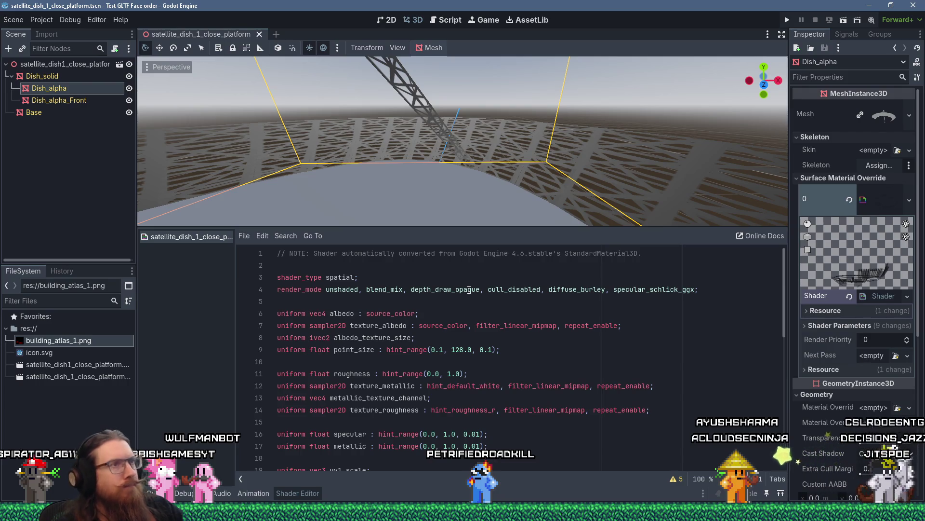
Step: Return to the Godot 3 dish window, then bring Firefox forward
key(super)
click(468, 290)
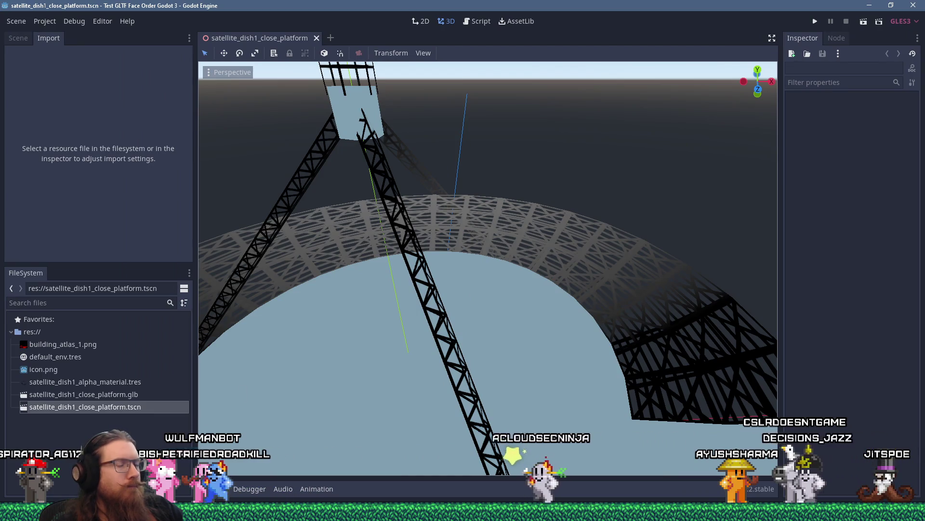
key(alt+Tab)
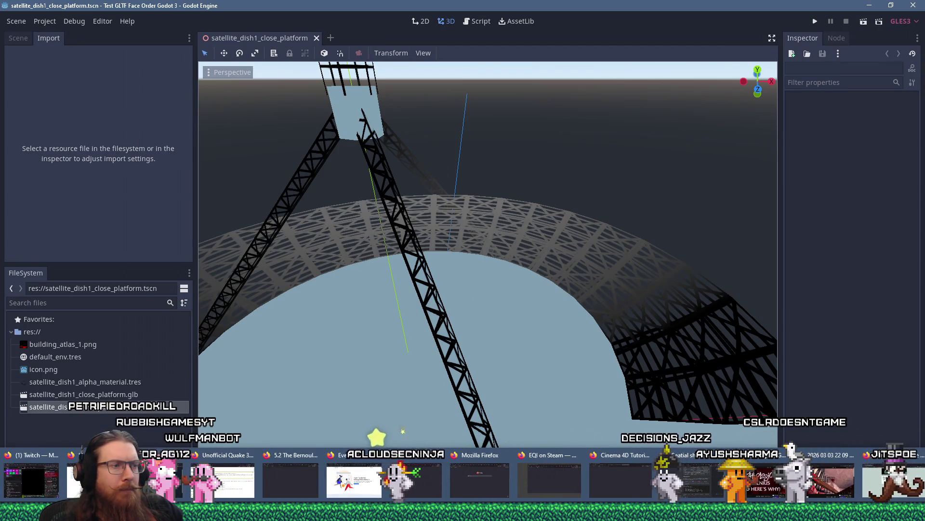
click(692, 480)
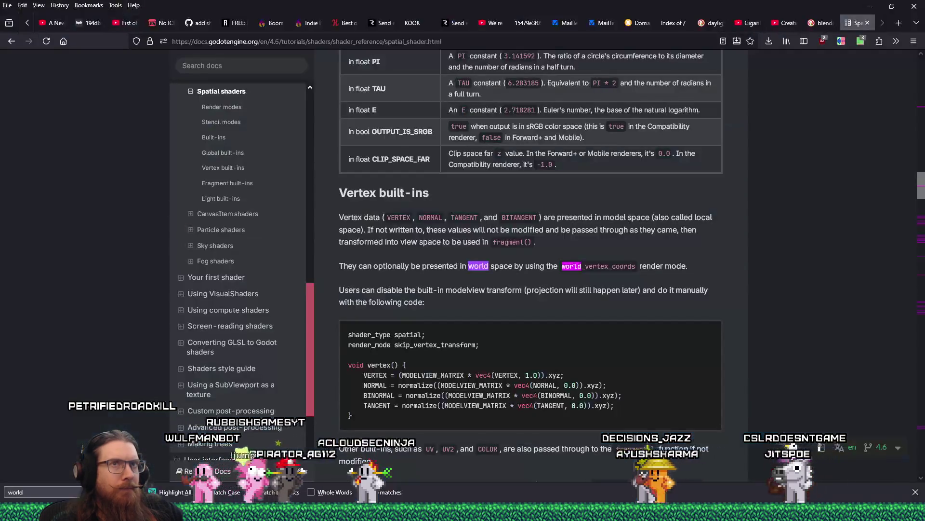
Step: In a new tab, load the godotengine/godot GitHub issues page via the 'godot gith' suggestion
click(897, 23)
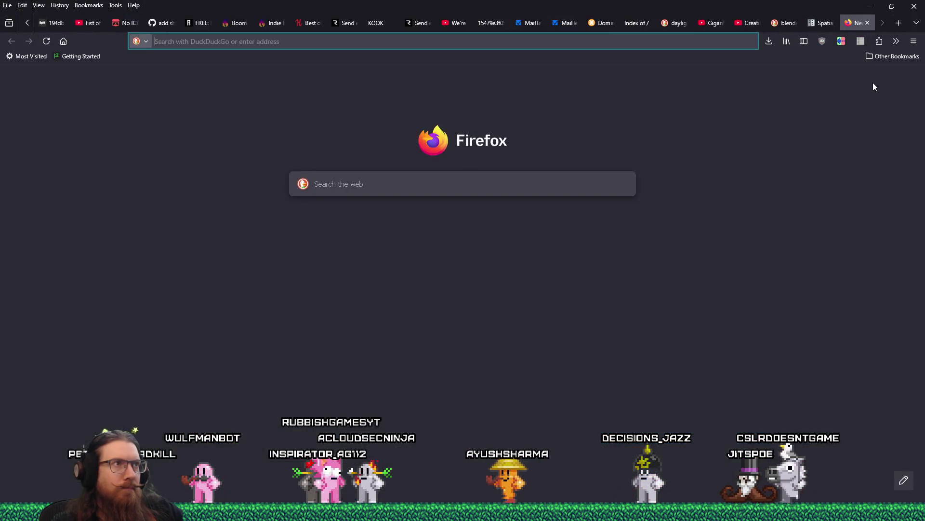
text(god)
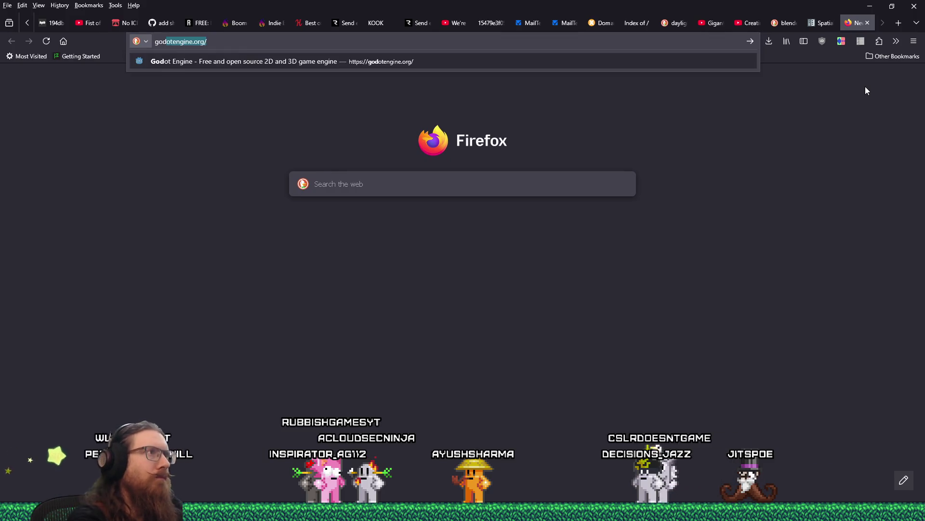
text(ot gith)
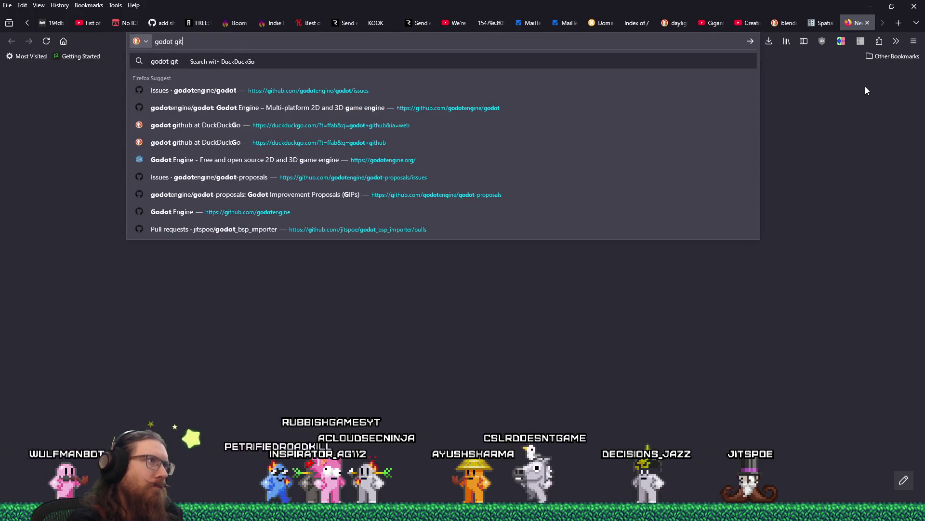
key(Down)
key(Return)
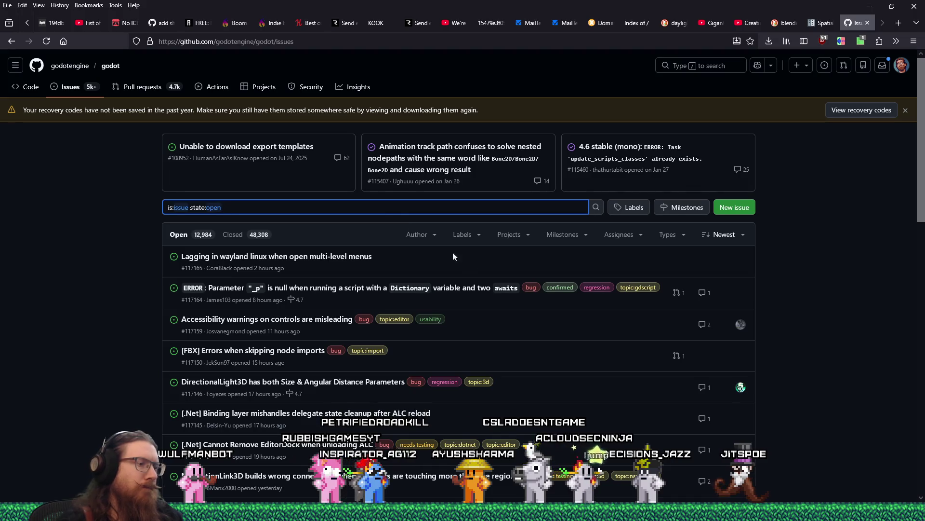
Step: Search issues for 'gltf face order', skim the 23 open hits, then list the 107 closed ones
text(glt)
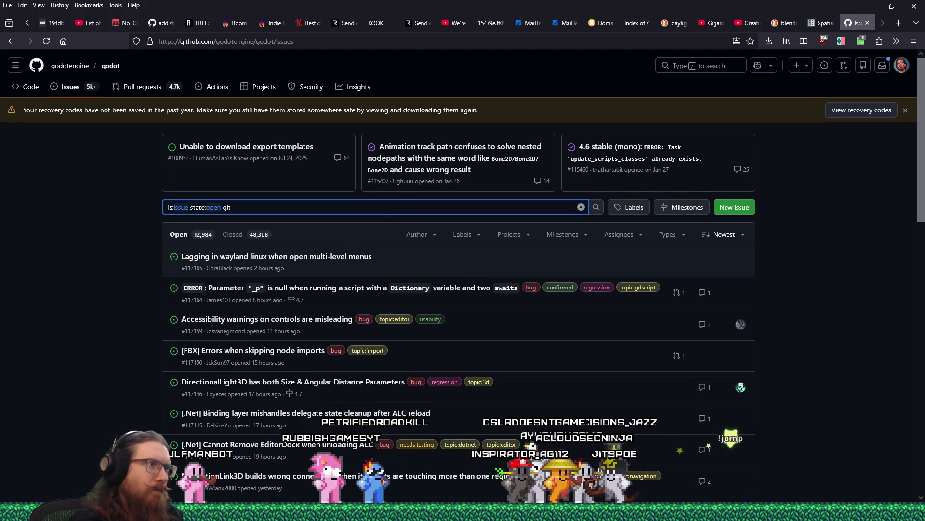
text(f face order)
key(Return)
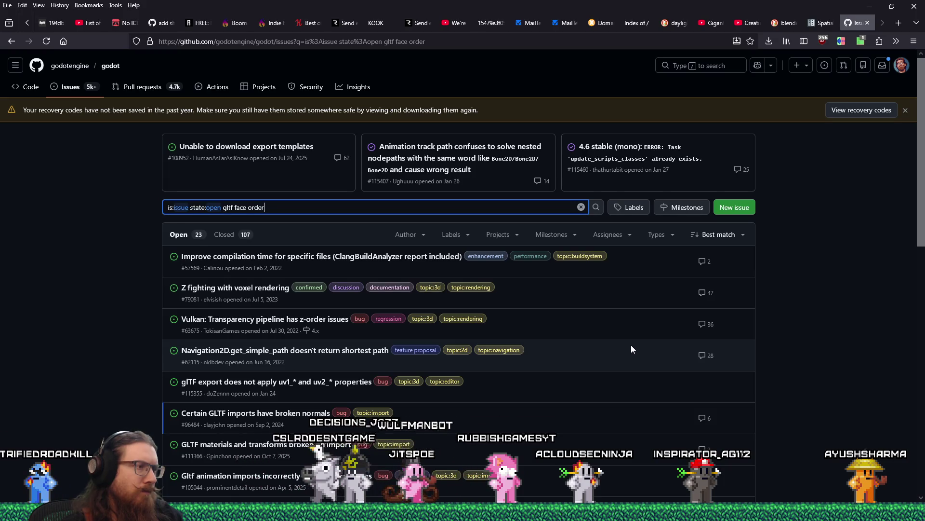
scroll(632, 349, down, 2)
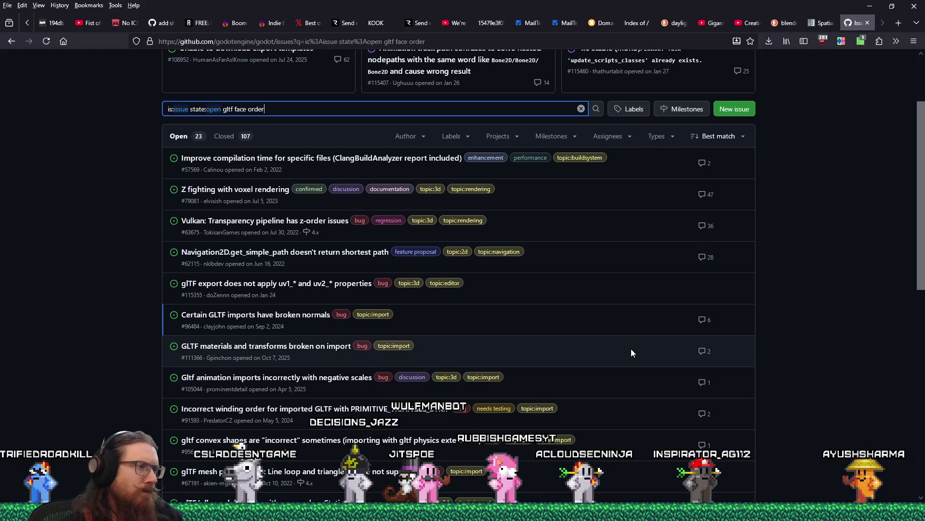
scroll(631, 349, down, 3)
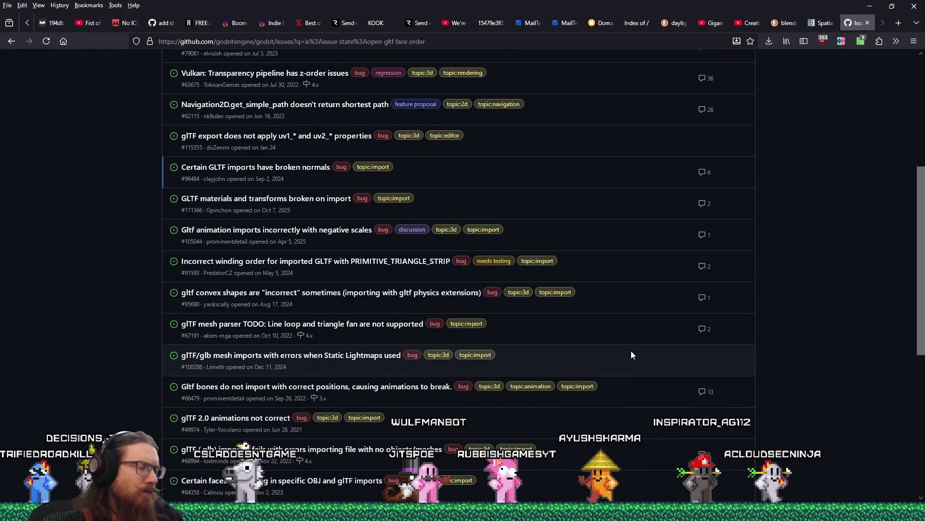
scroll(632, 355, down, 2)
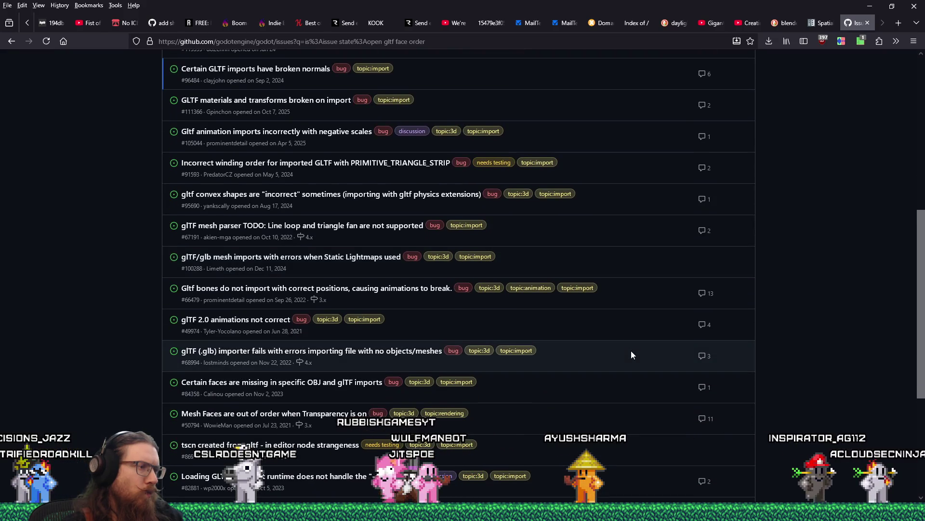
scroll(632, 355, down, 1)
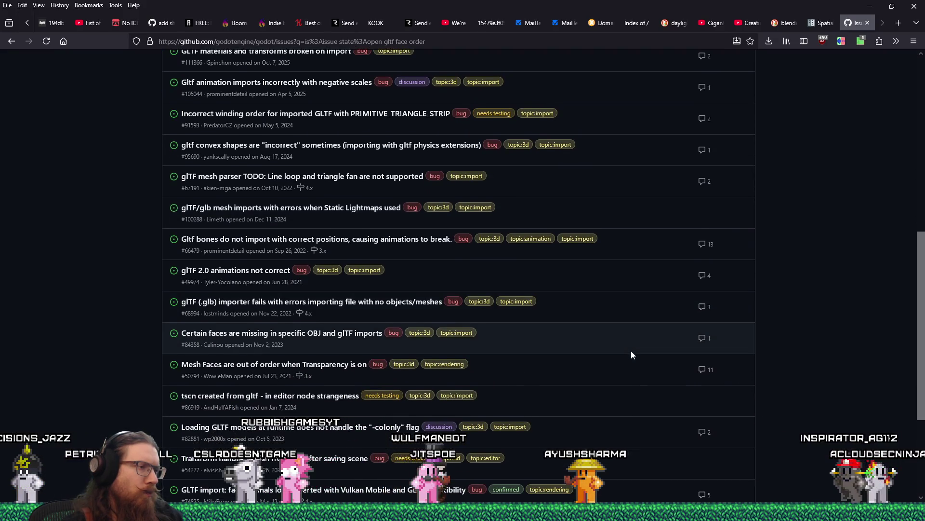
scroll(631, 352, down, 1)
scroll(631, 351, down, 1)
scroll(632, 356, down, 1)
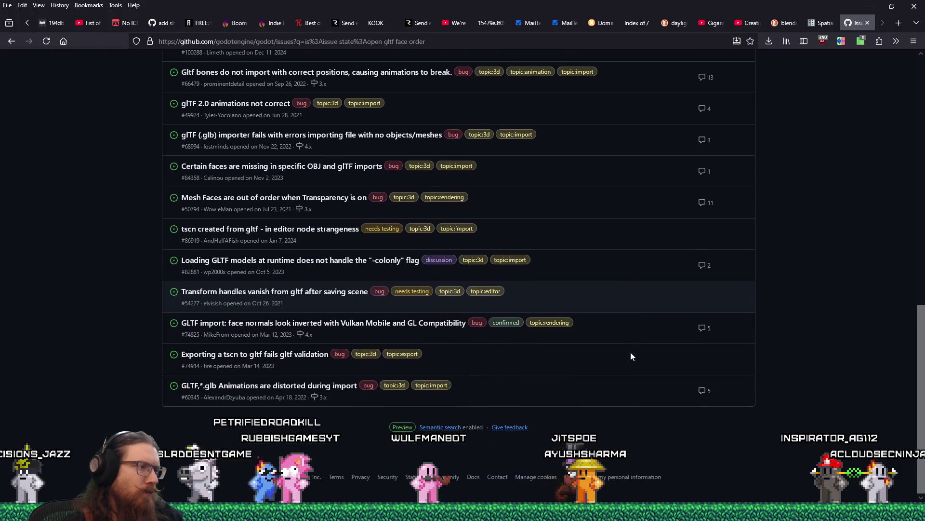
scroll(631, 356, up, 8)
scroll(631, 352, up, 3)
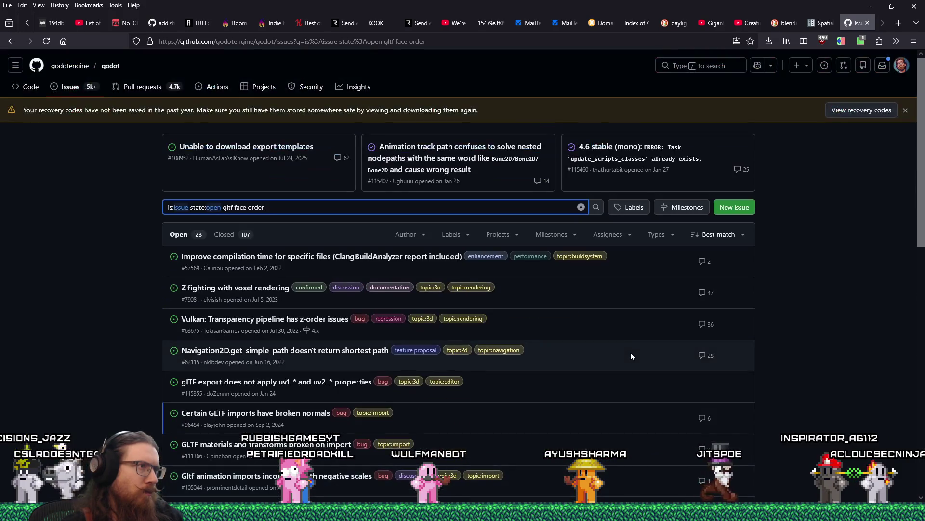
click(224, 234)
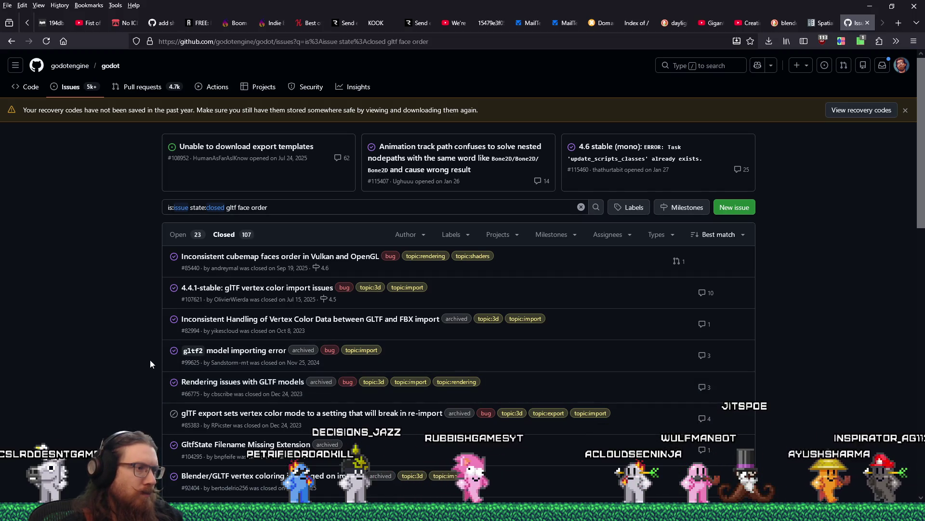
Step: Open one closed result in a background tab and scroll through the first page of closed matches
middle_click(202, 381)
scroll(169, 369, down, 1)
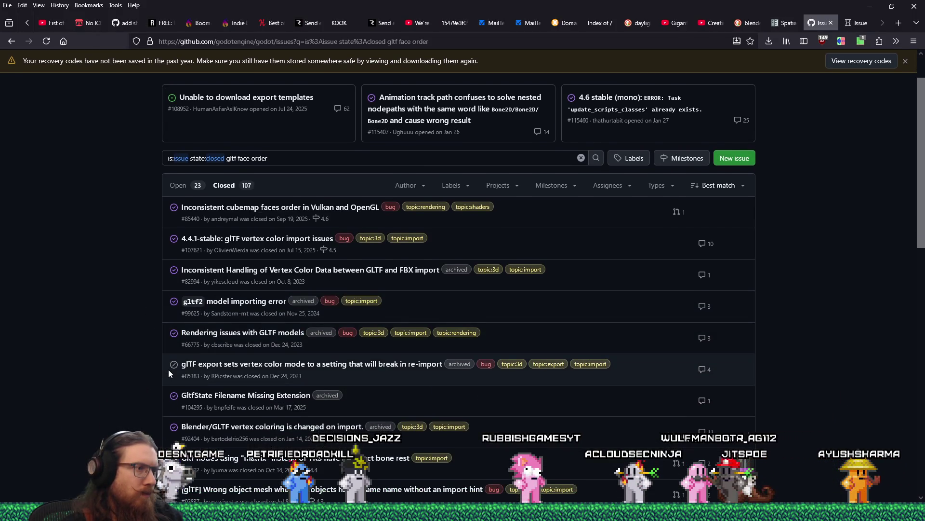
scroll(80, 365, down, 1)
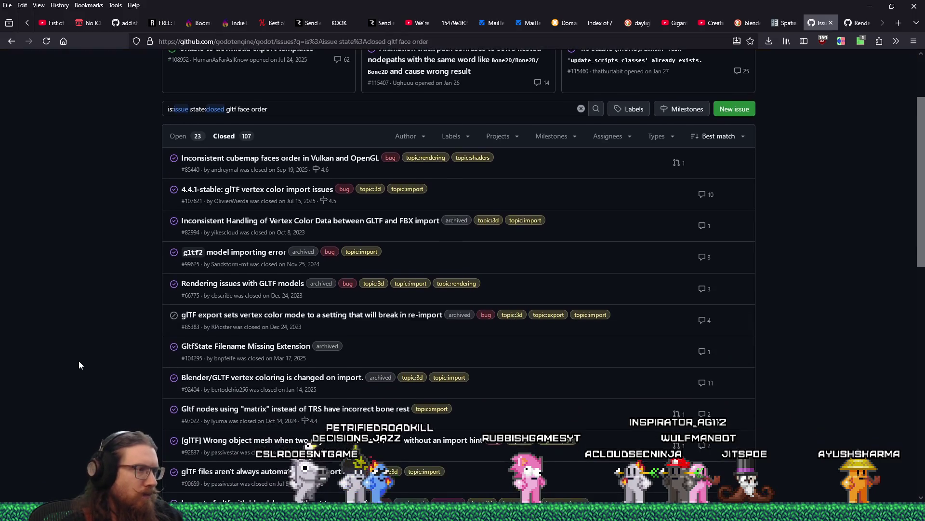
scroll(79, 362, down, 1)
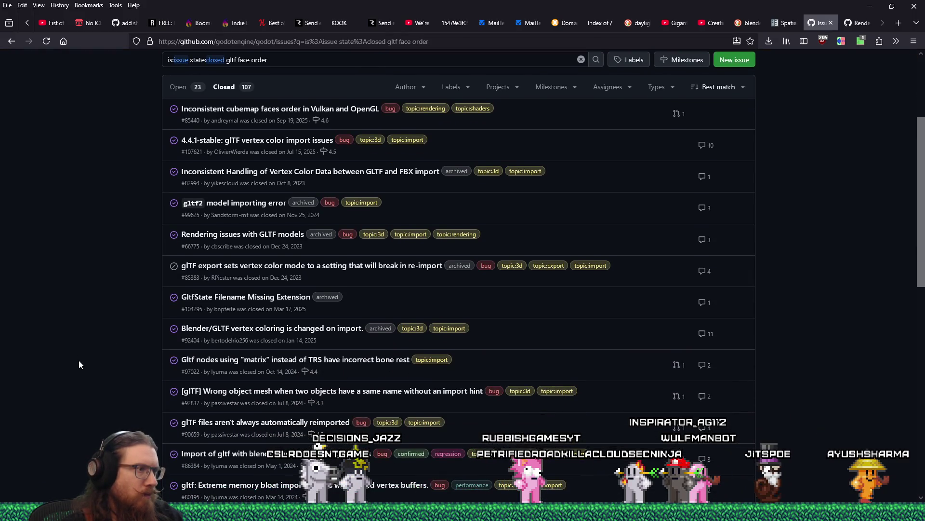
scroll(79, 361, down, 1)
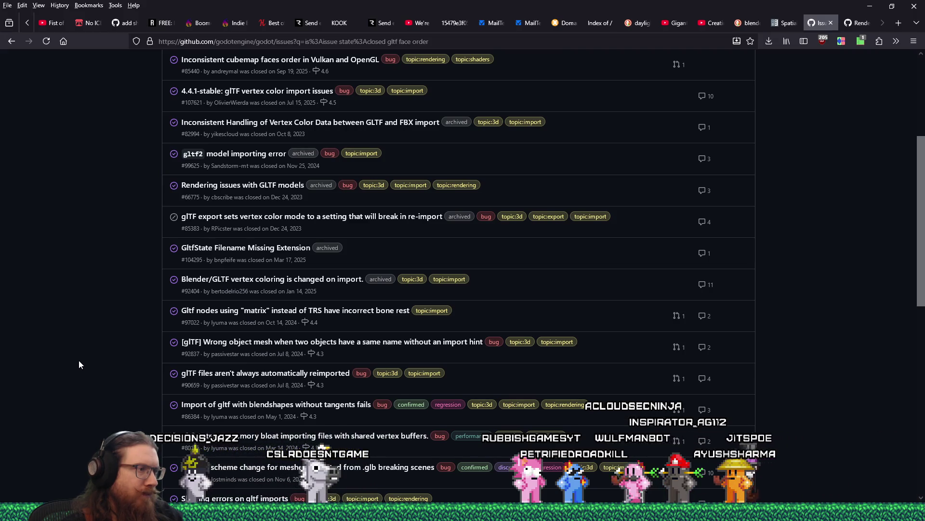
scroll(79, 364, down, 2)
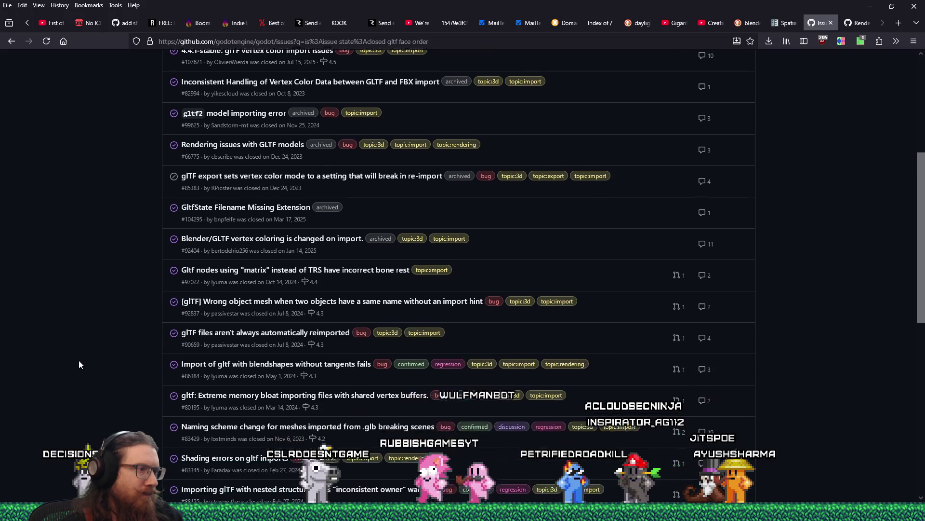
scroll(79, 361, down, 2)
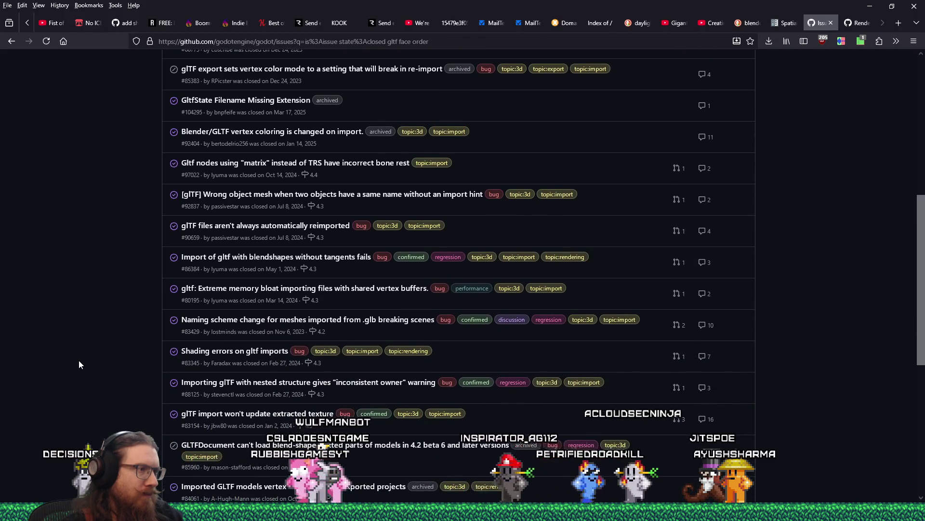
scroll(79, 365, down, 1)
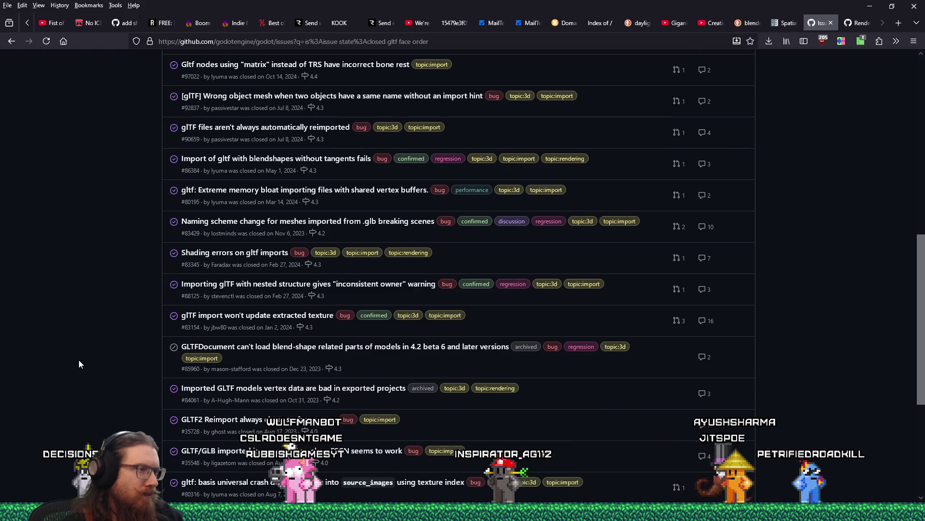
scroll(79, 359, down, 1)
scroll(79, 360, down, 1)
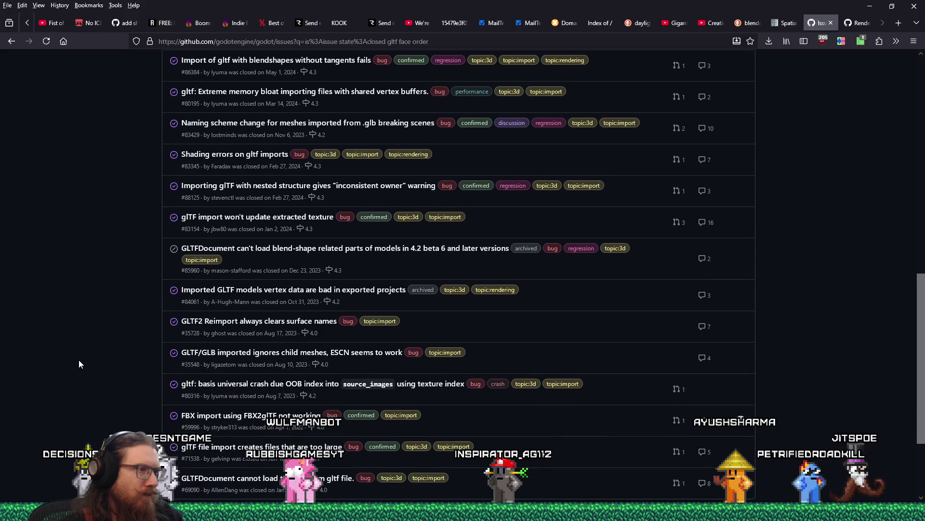
scroll(79, 360, down, 1)
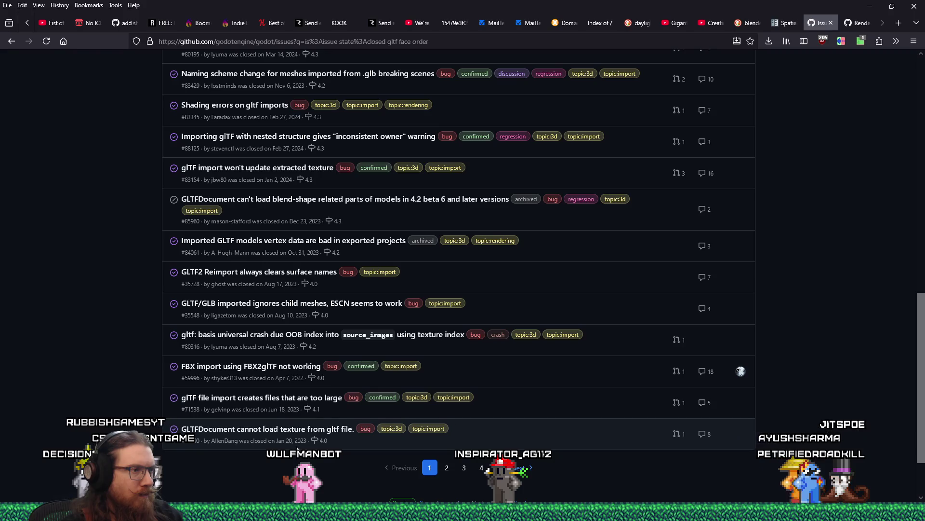
scroll(438, 471, up, 5)
Step: Step back and forward between result pages, then go to page 2 of the closed results
key(alt+Left)
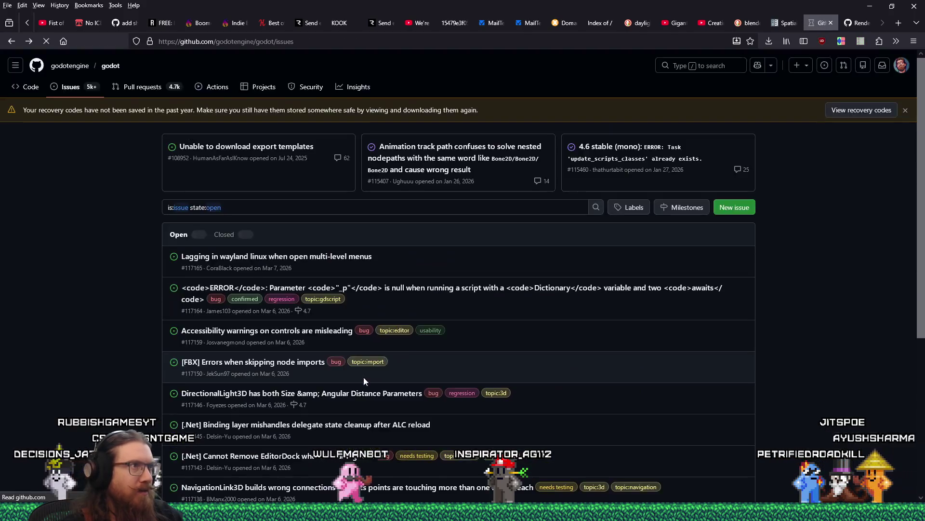
key(alt+Right)
scroll(397, 425, down, 3)
click(446, 391)
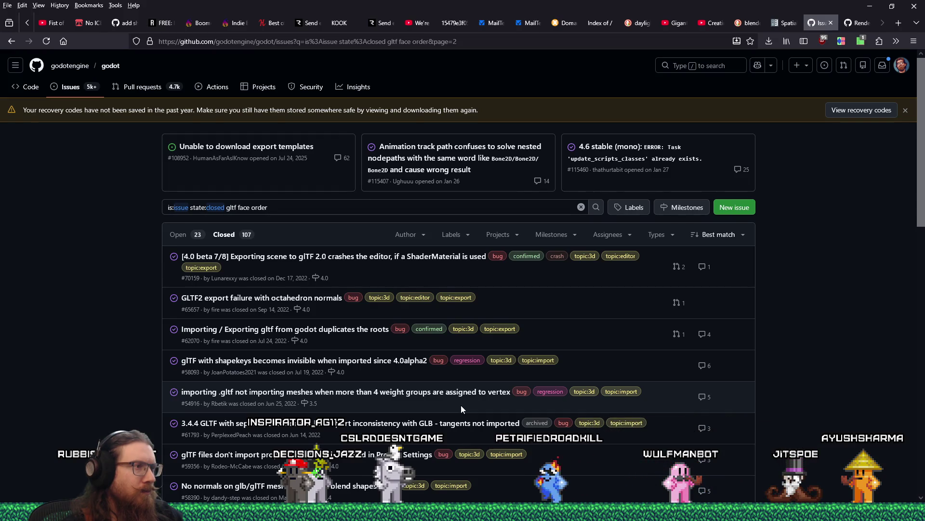
Step: Scroll through page 2 of closed results, including 'Blend shapes are glTF2 exported duplicated'
scroll(461, 405, down, 3)
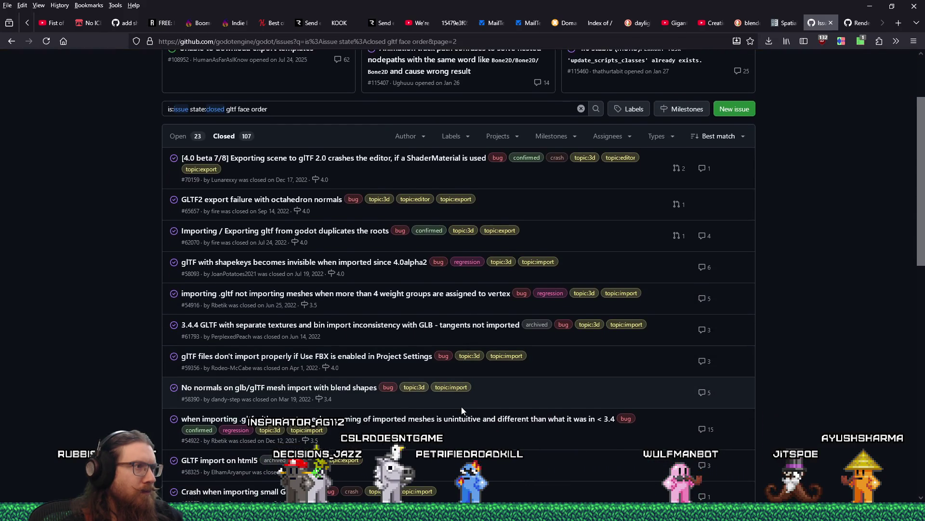
scroll(461, 408, down, 1)
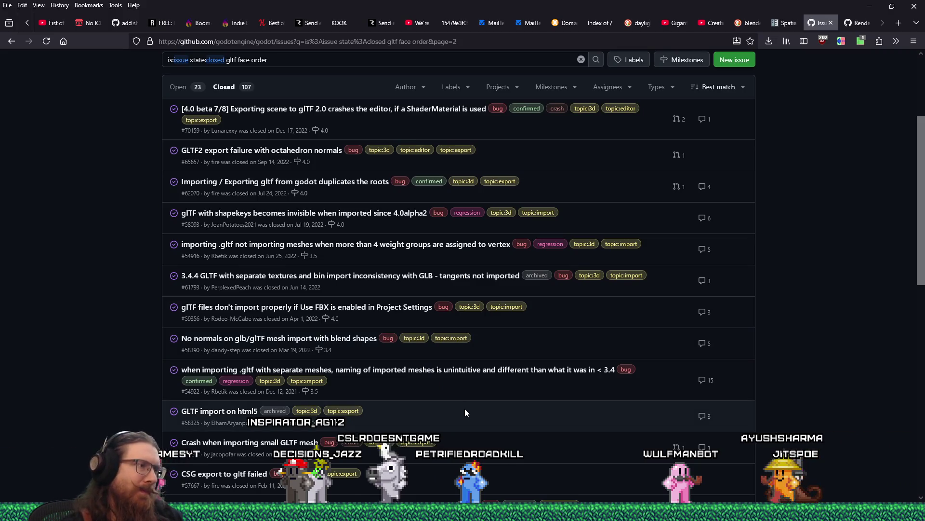
scroll(467, 407, down, 1)
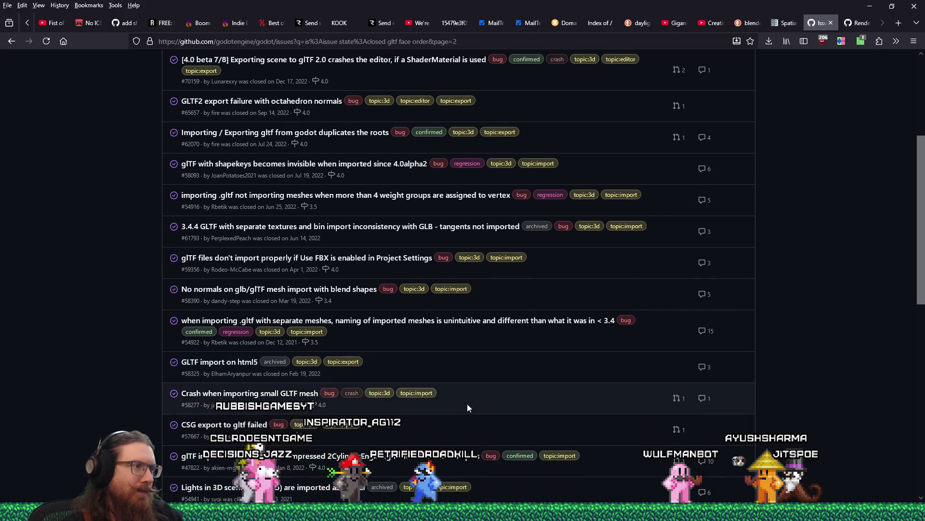
scroll(467, 407, down, 1)
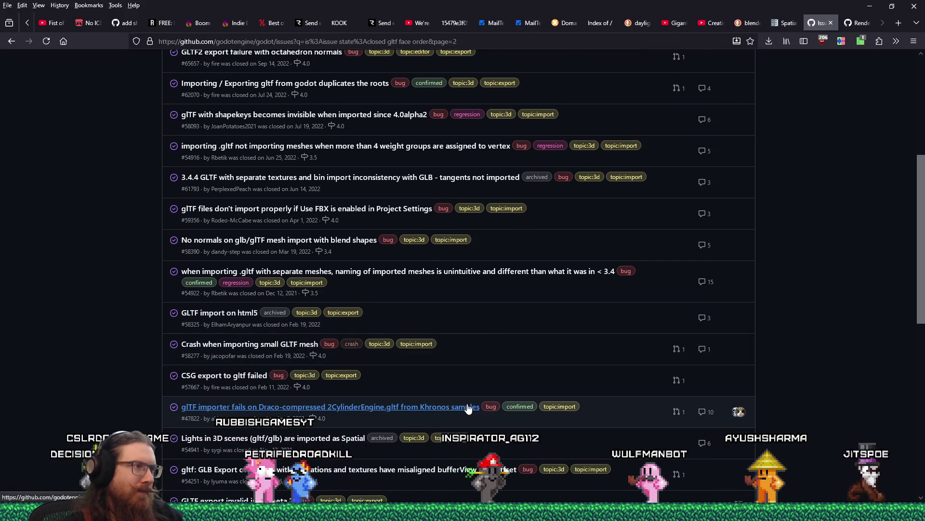
scroll(53, 360, down, 1)
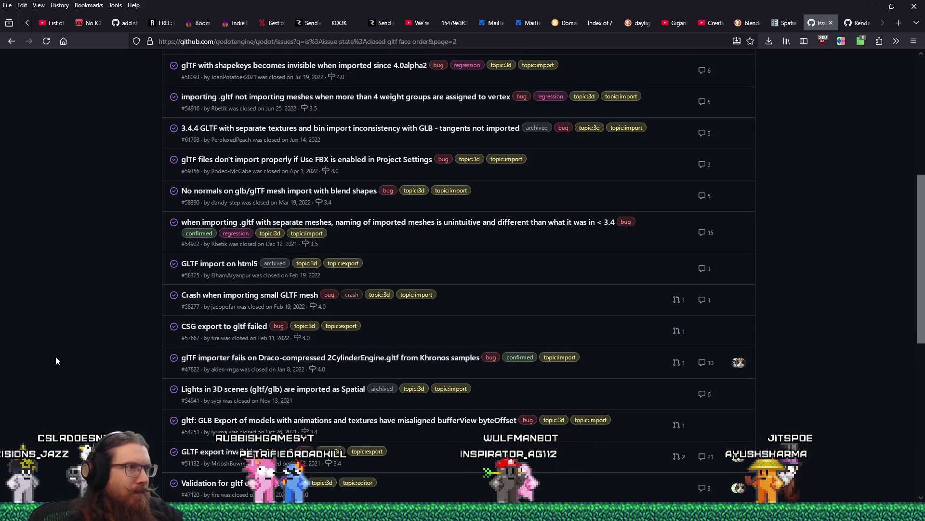
scroll(56, 361, down, 2)
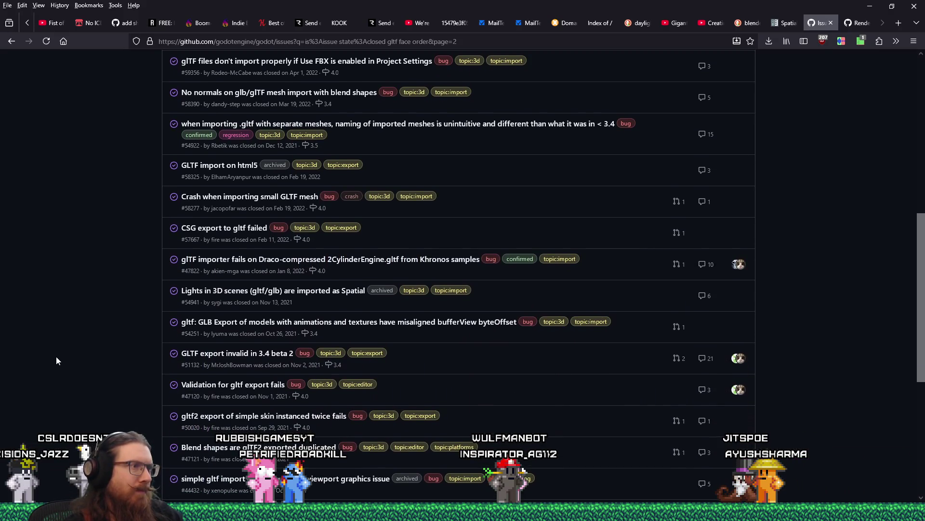
scroll(56, 361, down, 3)
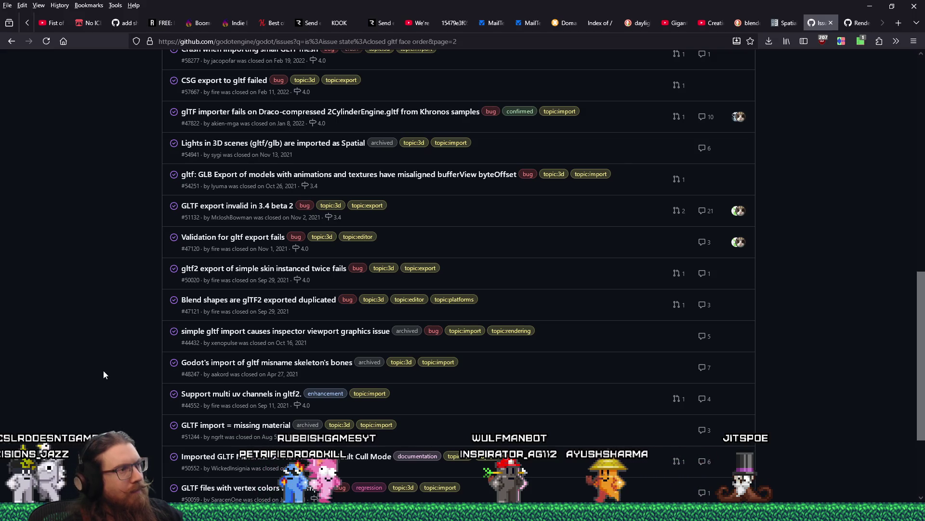
scroll(103, 371, down, 1)
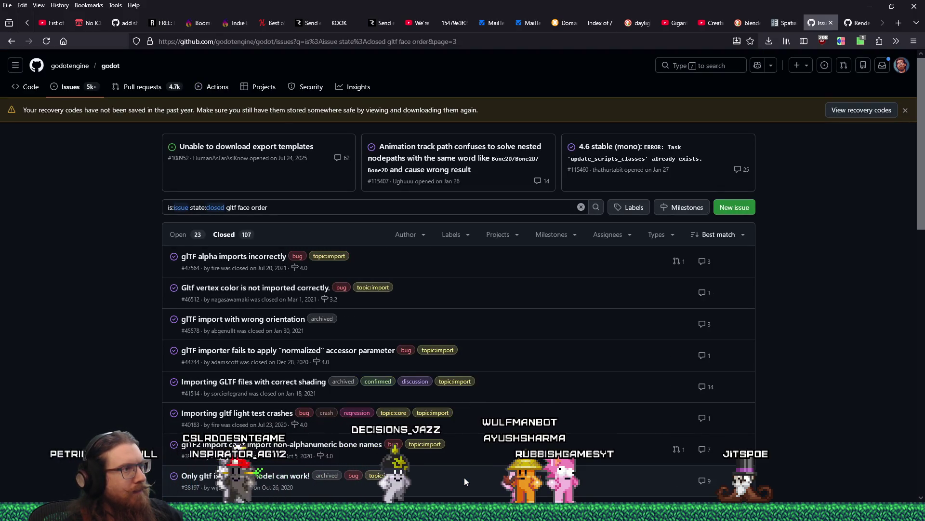
Step: Scroll through the remaining results and jump to page 5, topped by '4.2 imported models have broken normals'
scroll(464, 477, down, 3)
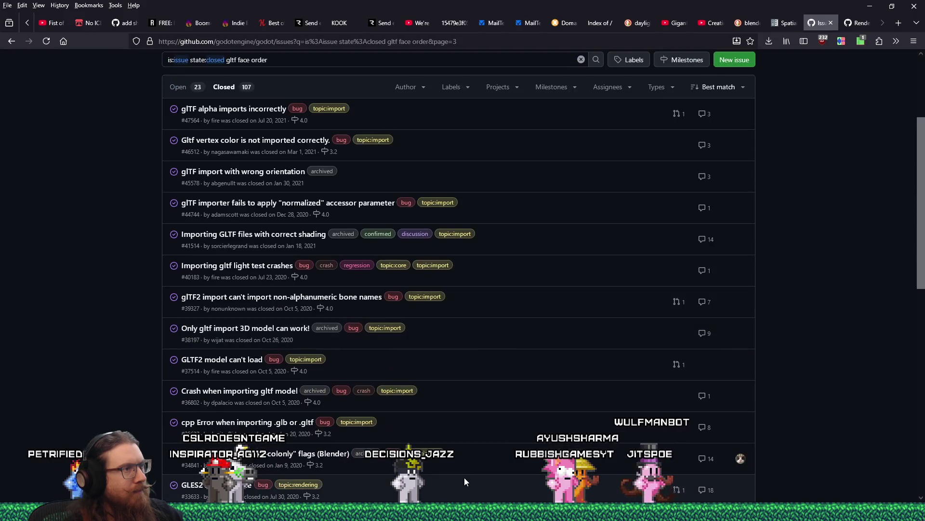
scroll(464, 478, down, 3)
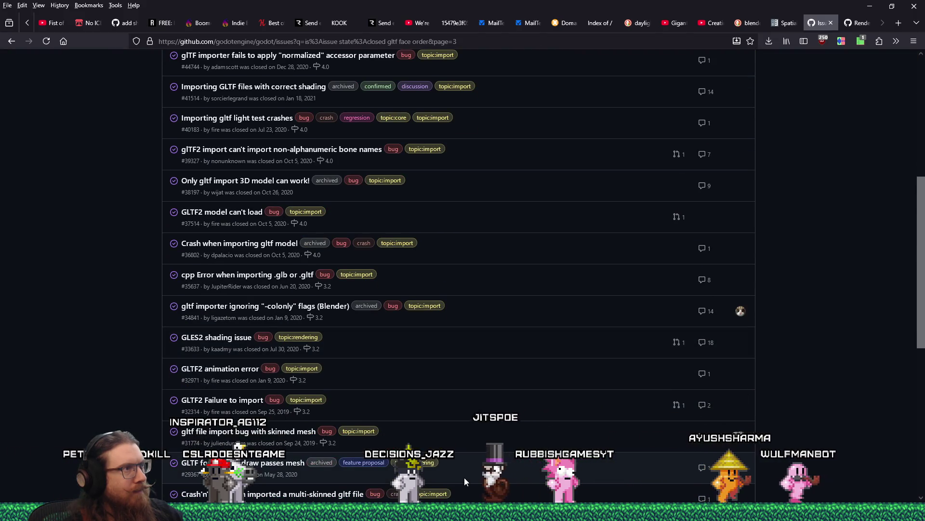
scroll(464, 477, down, 8)
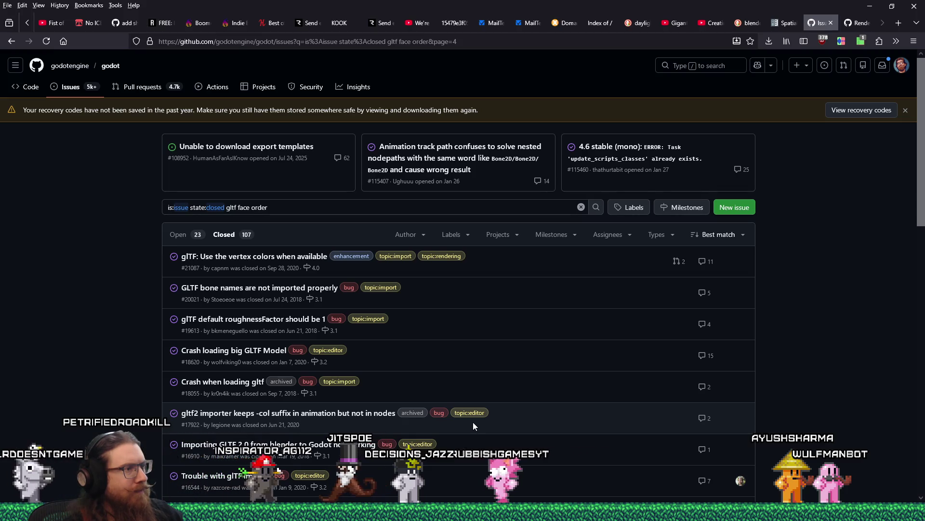
scroll(473, 421, down, 6)
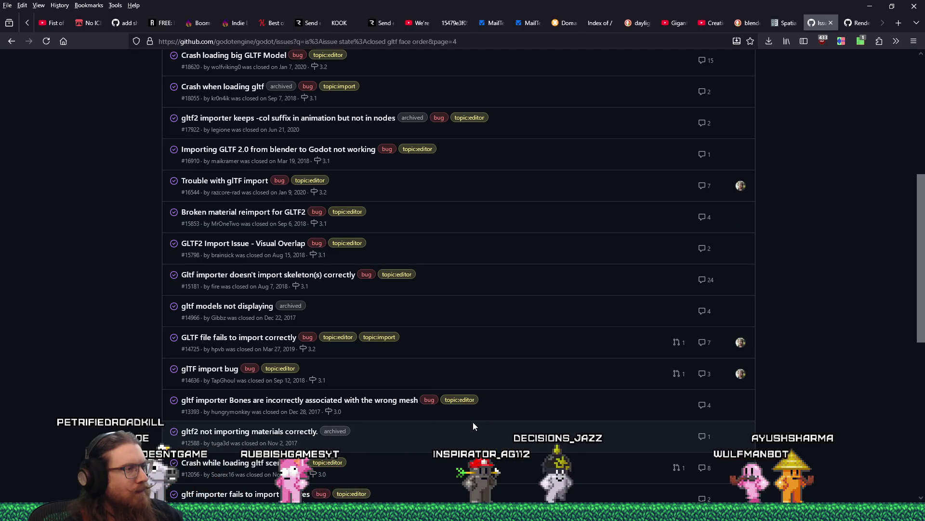
scroll(473, 422, down, 2)
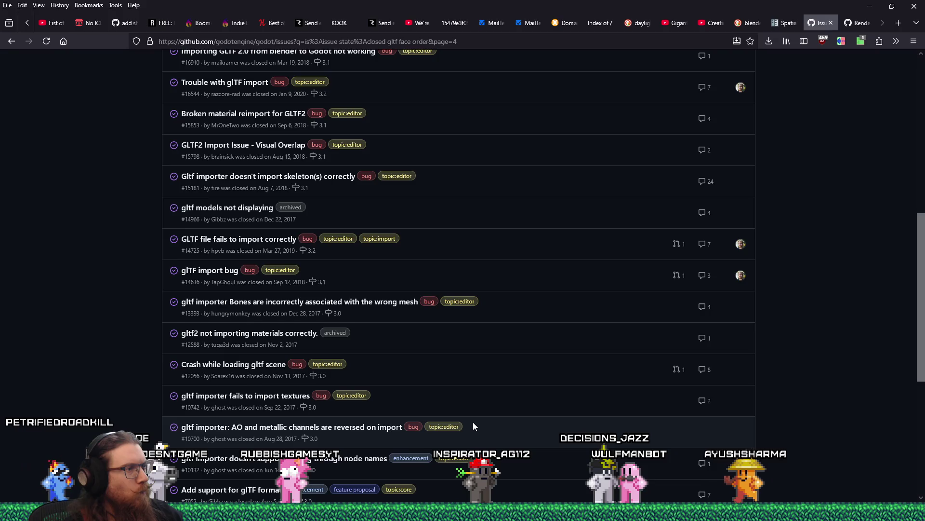
scroll(473, 421, down, 2)
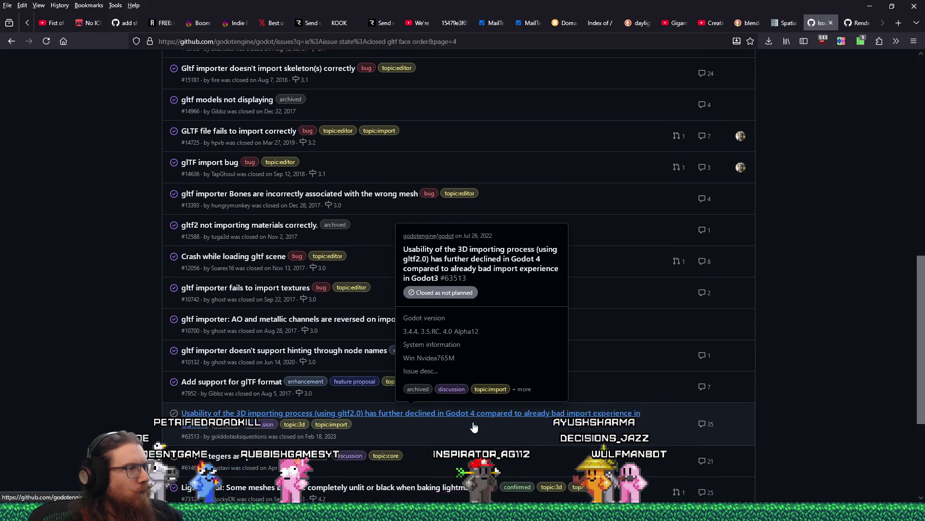
scroll(473, 422, down, 2)
click(518, 478)
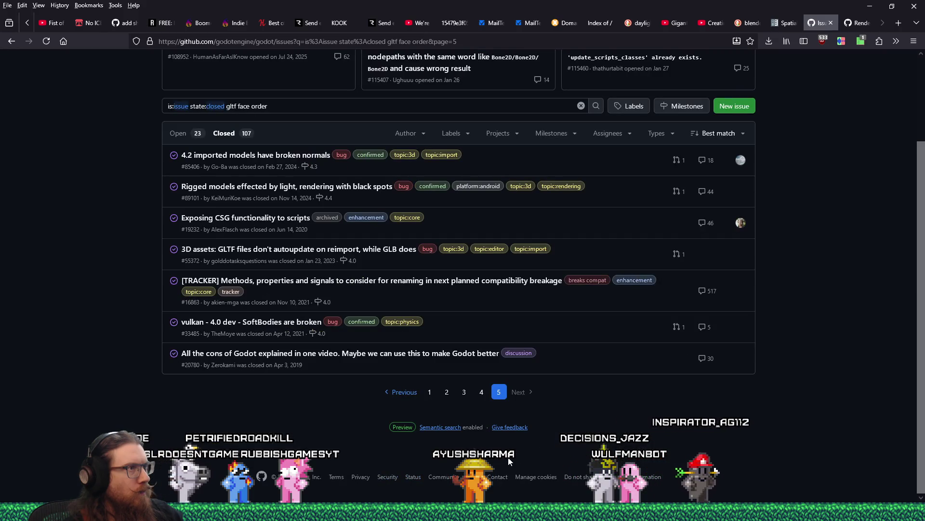
scroll(509, 461, up, 2)
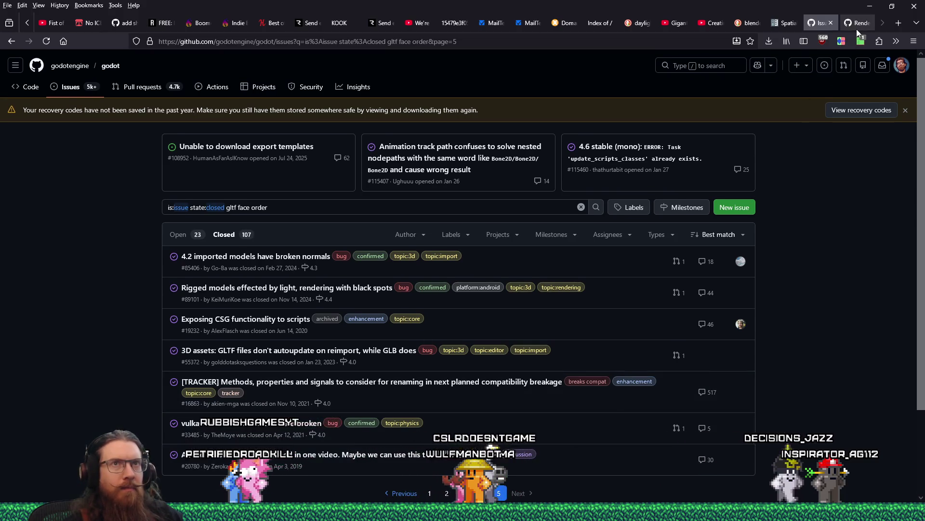
Step: Switch to the #66775 'Rendering issues with GLTF models' tab and read its car screenshots and comments
click(857, 29)
scroll(707, 324, down, 6)
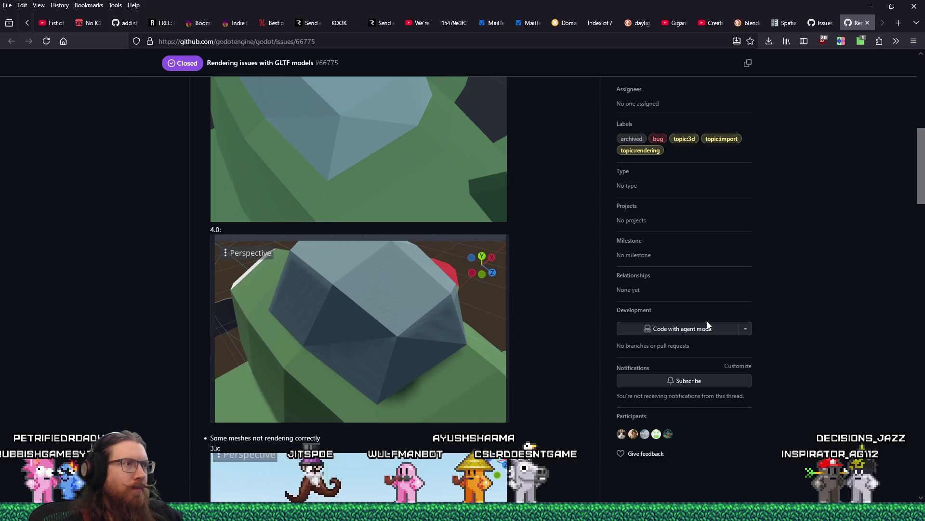
scroll(708, 325, down, 5)
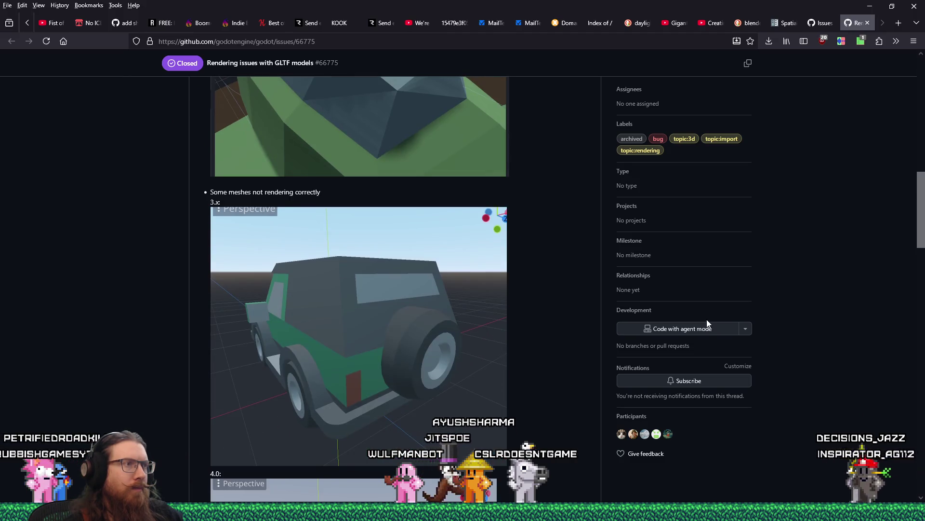
scroll(707, 320, down, 5)
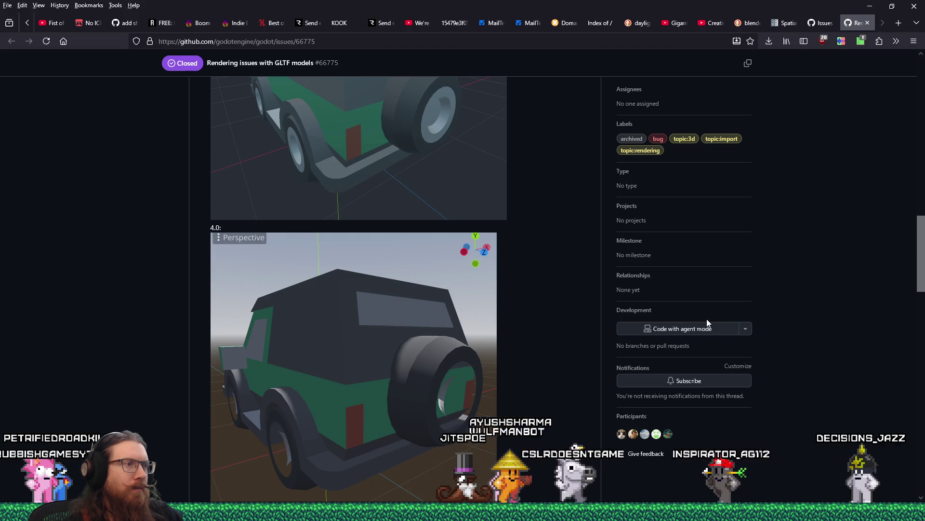
scroll(707, 322, up, 3)
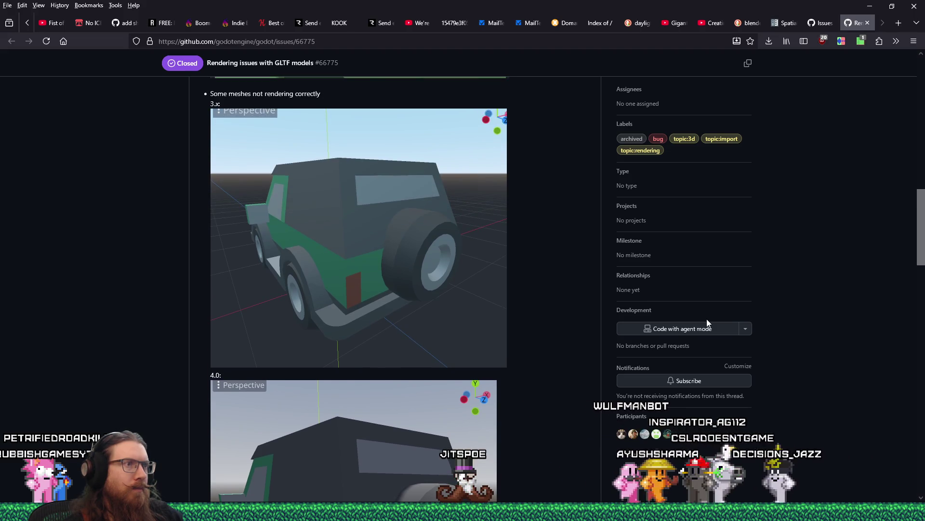
scroll(707, 322, down, 2)
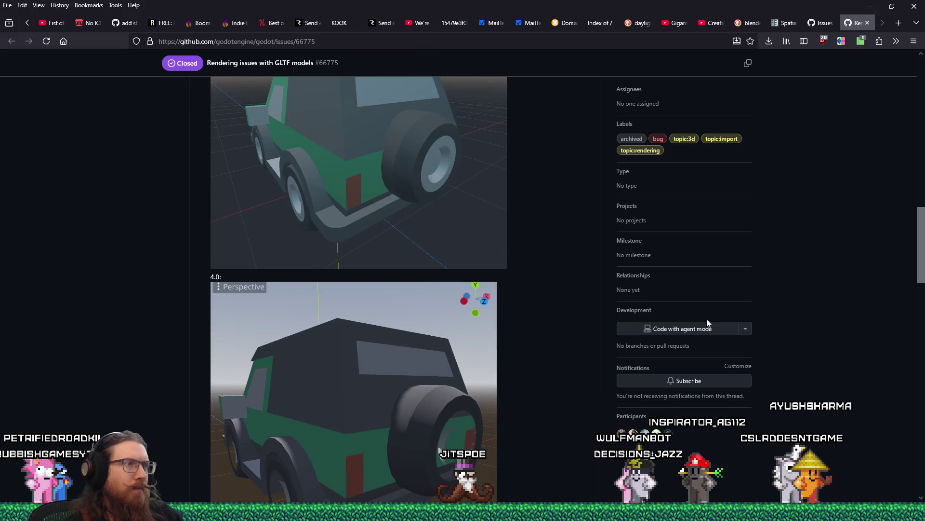
scroll(707, 323, down, 1)
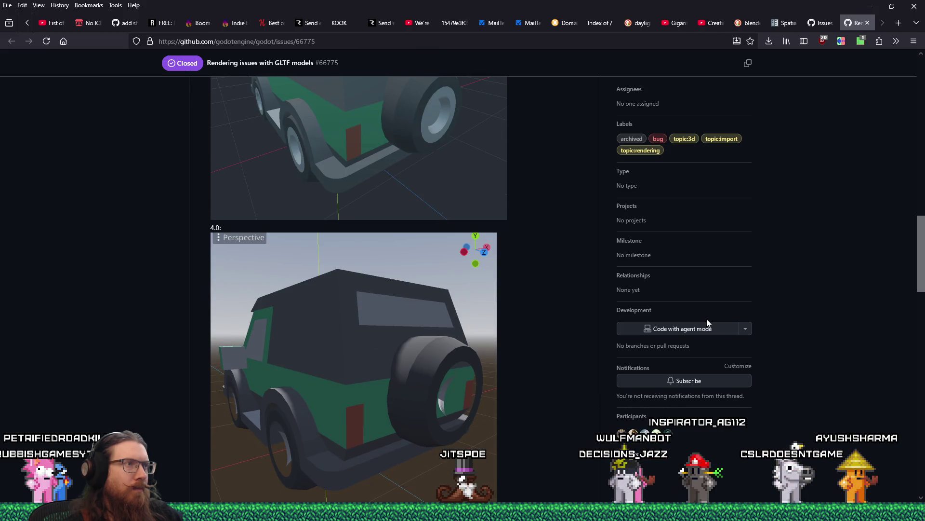
scroll(707, 322, down, 2)
scroll(707, 322, down, 3)
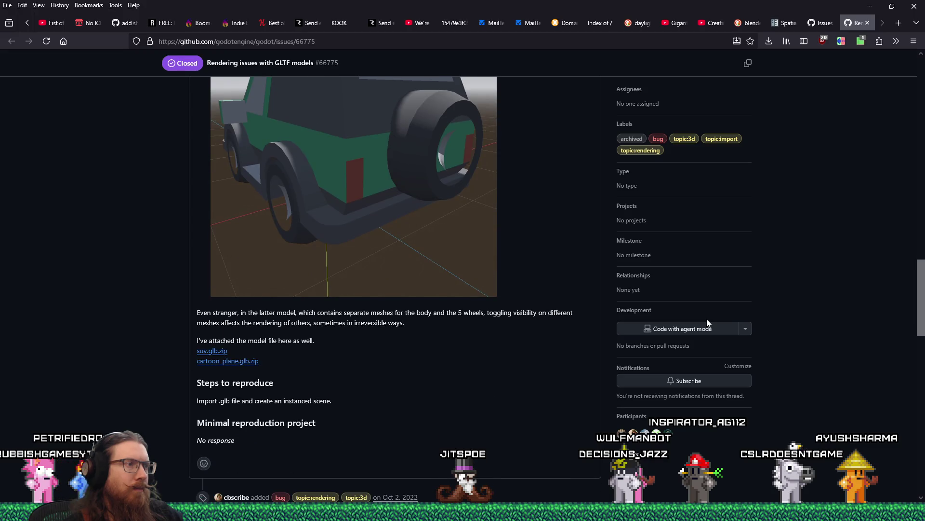
scroll(707, 323, down, 10)
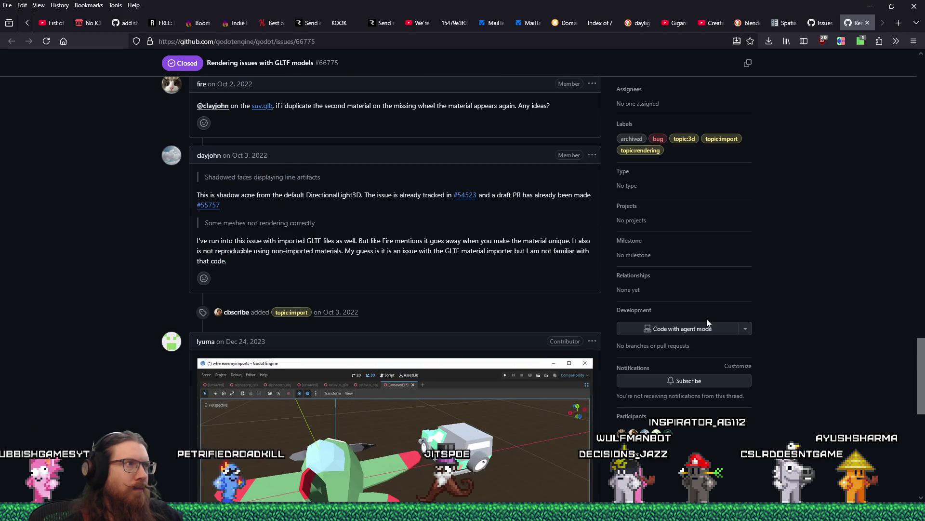
scroll(707, 322, down, 2)
scroll(707, 322, down, 8)
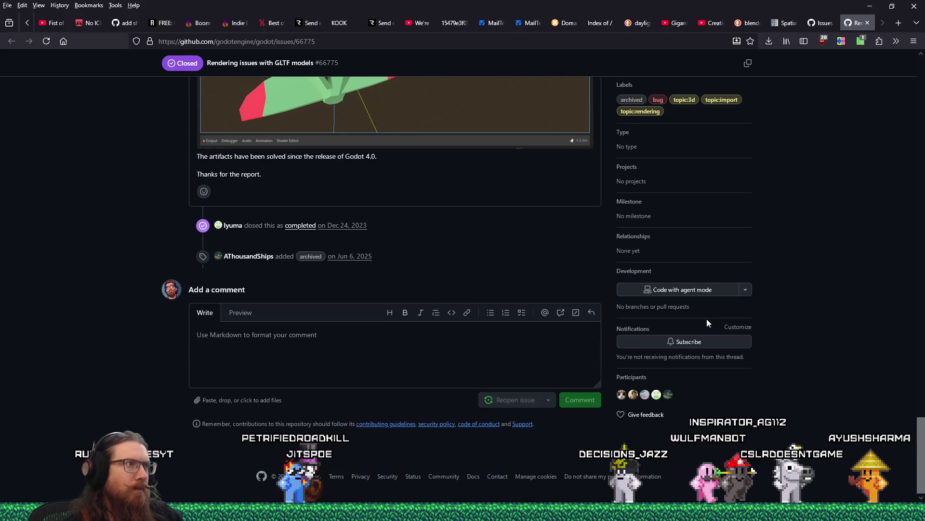
scroll(706, 319, up, 15)
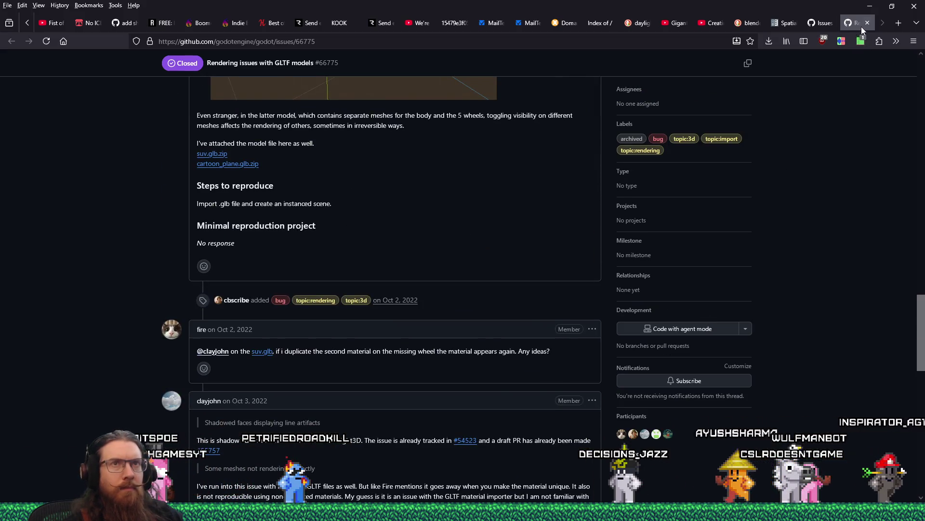
Step: Close the #66775 tab and start a new godot issue from the Bug report template
click(863, 27)
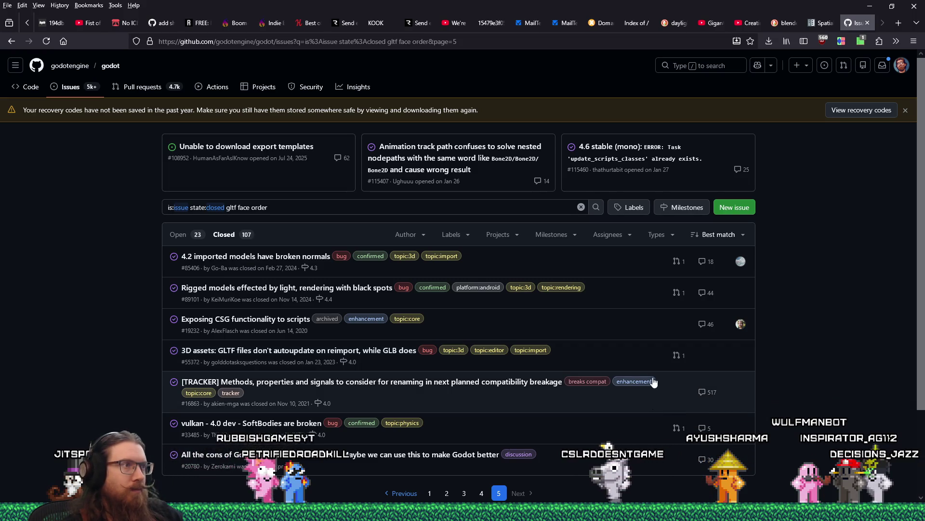
click(735, 202)
click(467, 242)
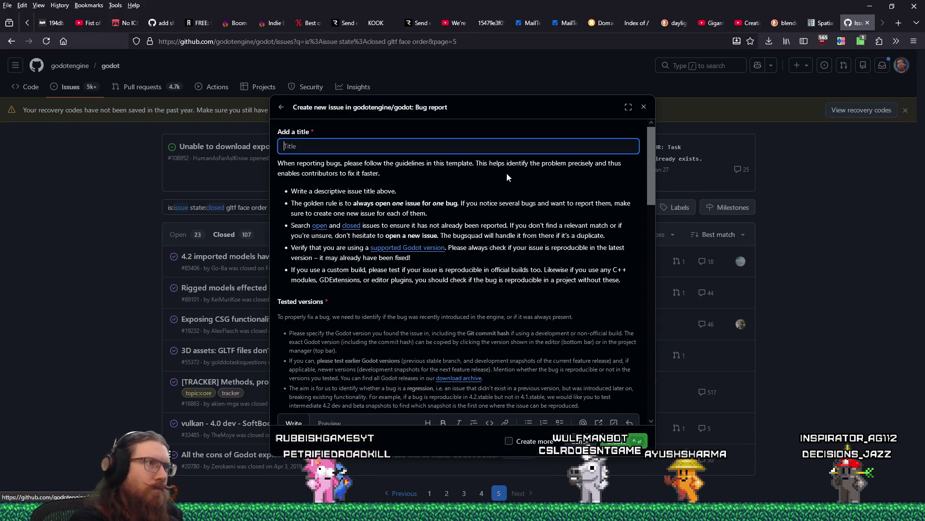
Step: Title the bug report 'GLTF Face order not respected in Godot 3'
text(glTF Face)
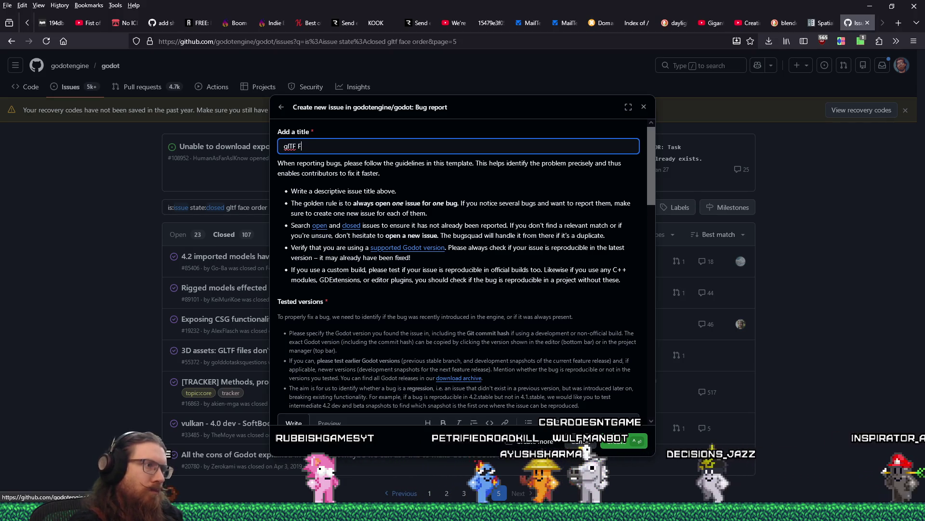
key(ctrl+a)
text(GLTF)
text(ce or)
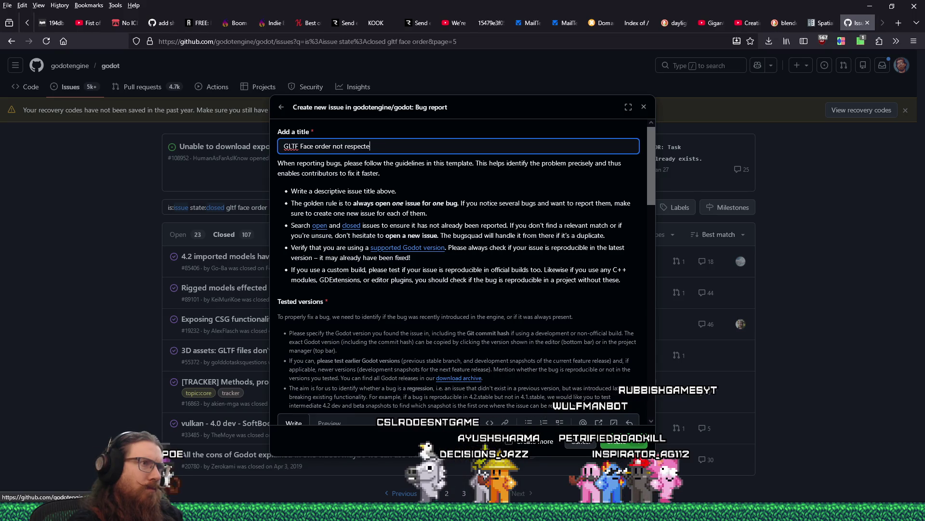
text(d in Godot 3)
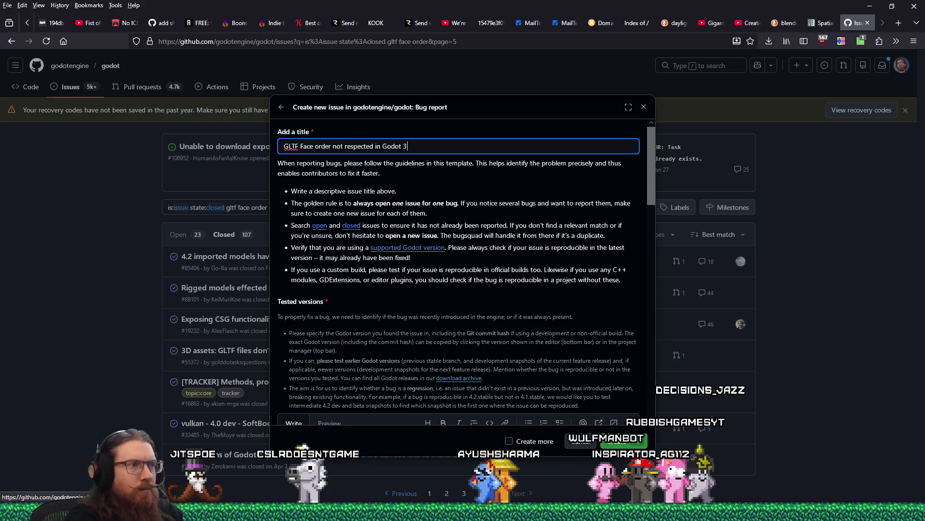
scroll(442, 273, down, 3)
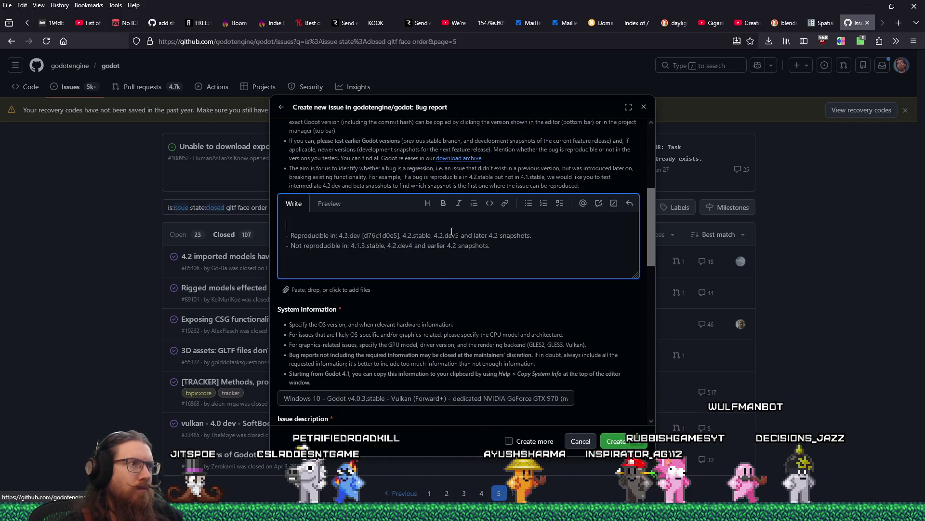
Step: Fill Tested versions with '3.6, 3.6.2 (broken)', begin a new line, and return to the Godot editor
click(444, 256)
text(3.6, 3.6.2)
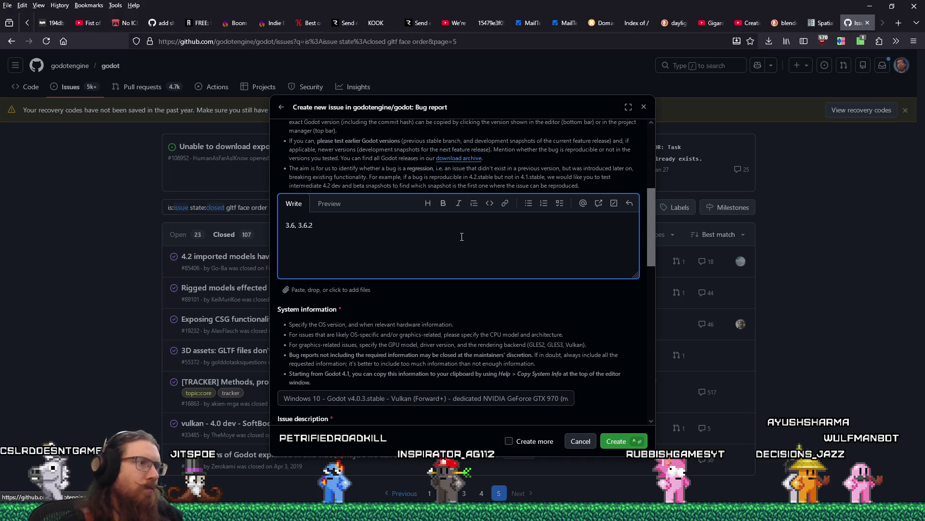
scroll(451, 274, up, 2)
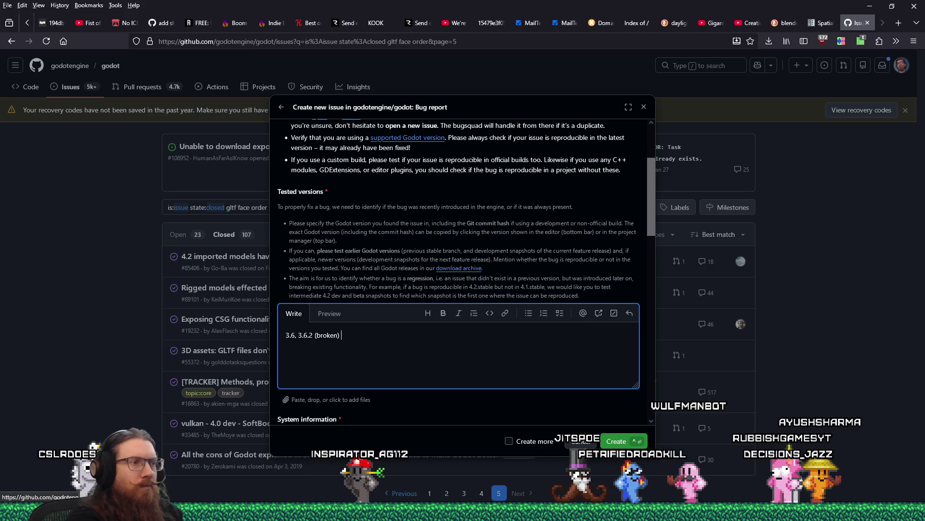
key(Return)
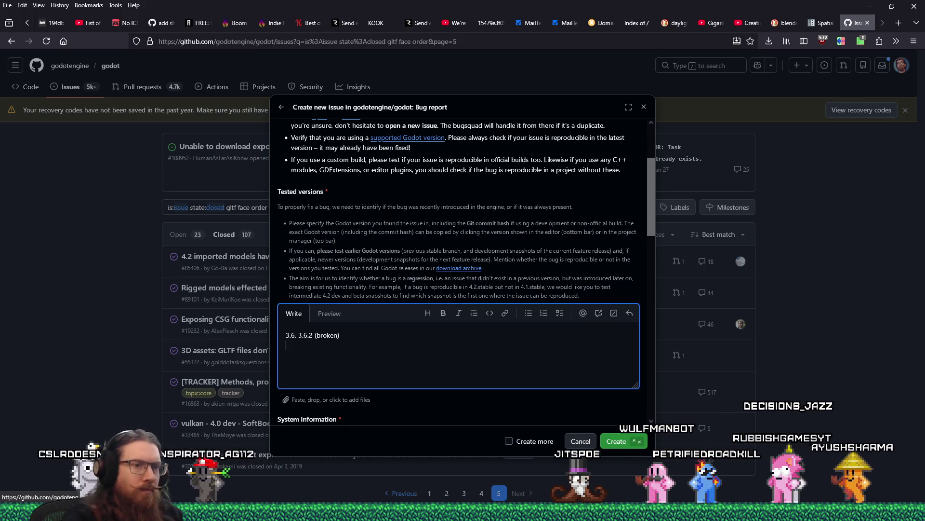
key(alt+Tab)
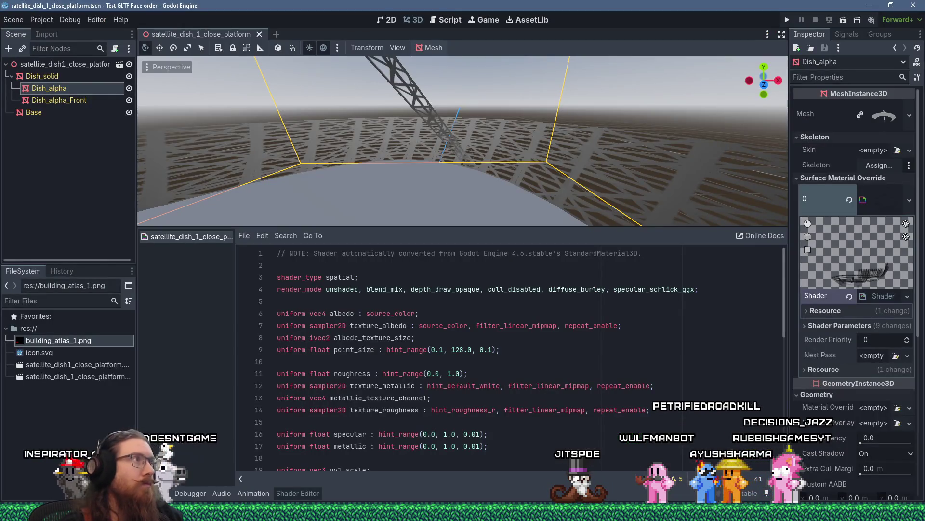
Step: Check Help > About in the Godot 4.6 test project to confirm v4.6.stable, then return to the bug report
key(alt+Tab)
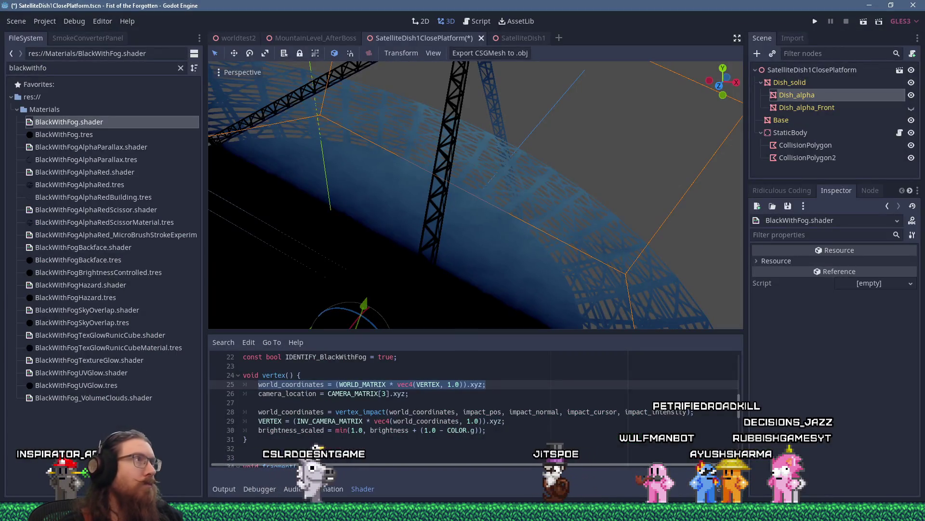
key(alt+Tab)
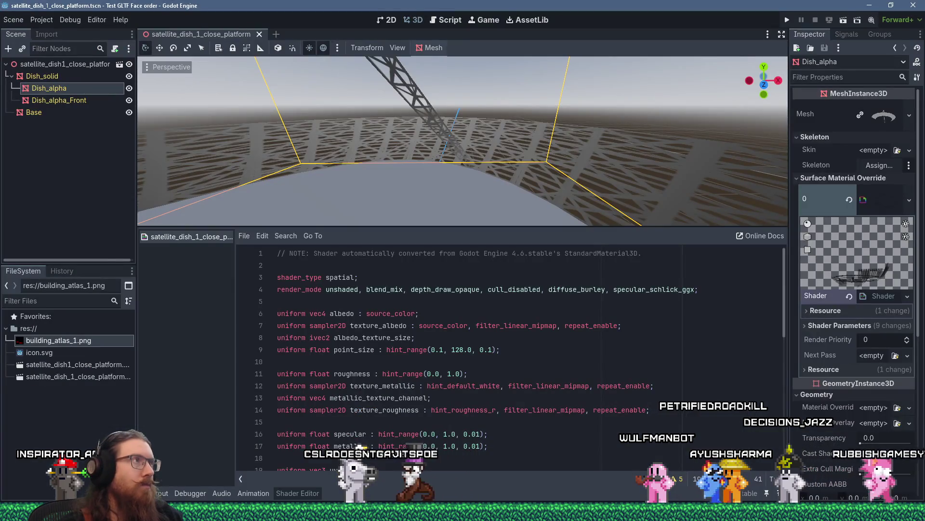
click(121, 20)
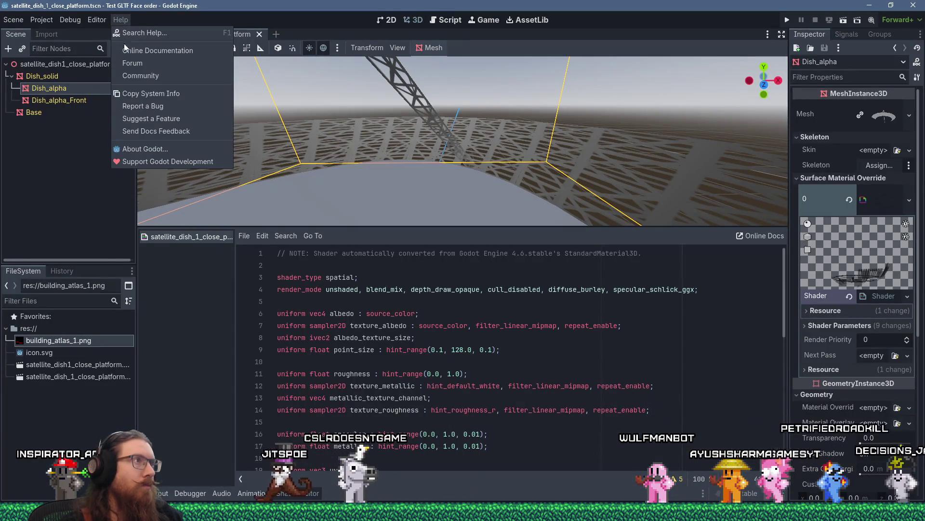
click(149, 150)
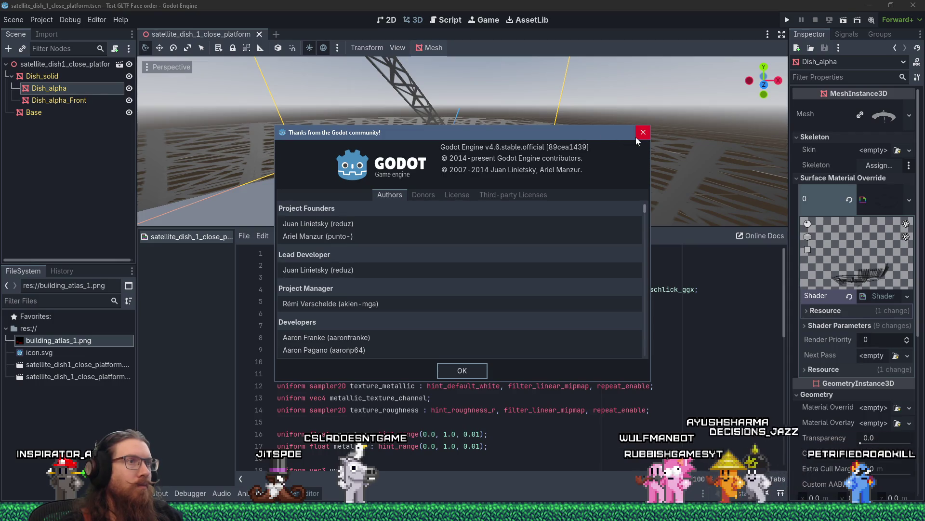
key(Escape)
key(alt+Tab)
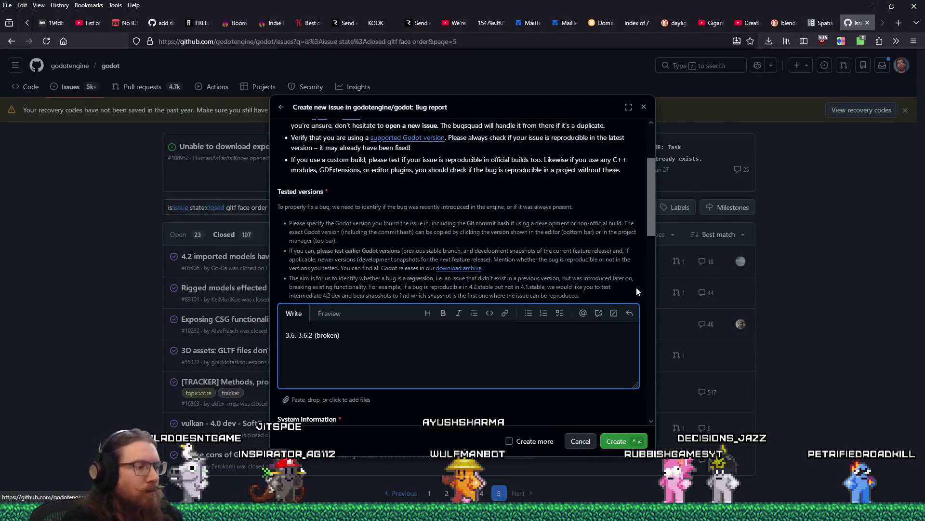
Step: Add a '4.6 (ok)' line to the tested versions list
key(Return)
text(4.6 (ok)
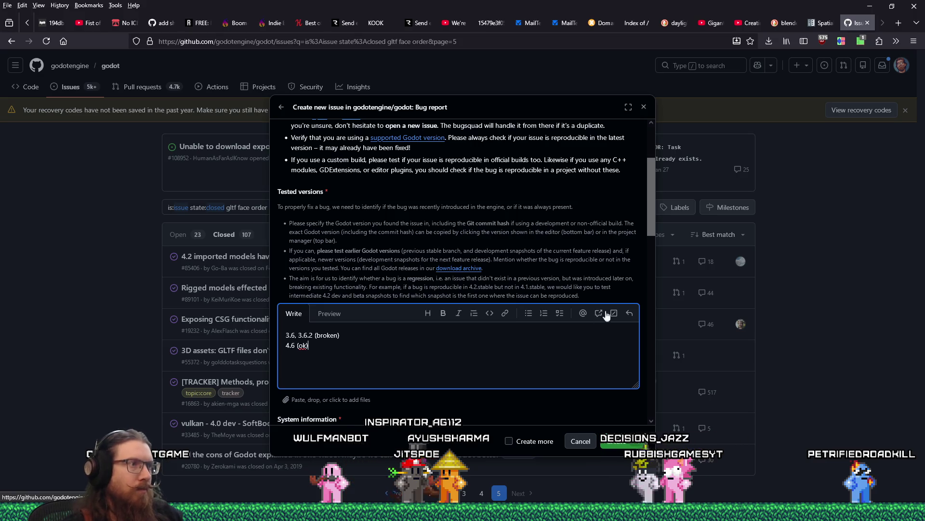
scroll(532, 303, down, 3)
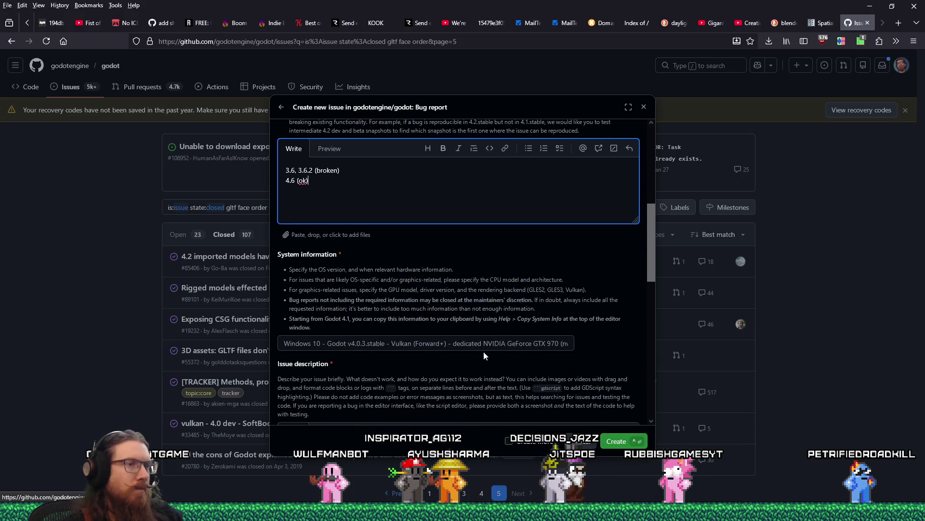
Step: Copy Godot's system info from the Help menu and paste it into the System information field
key(alt+Tab)
click(120, 19)
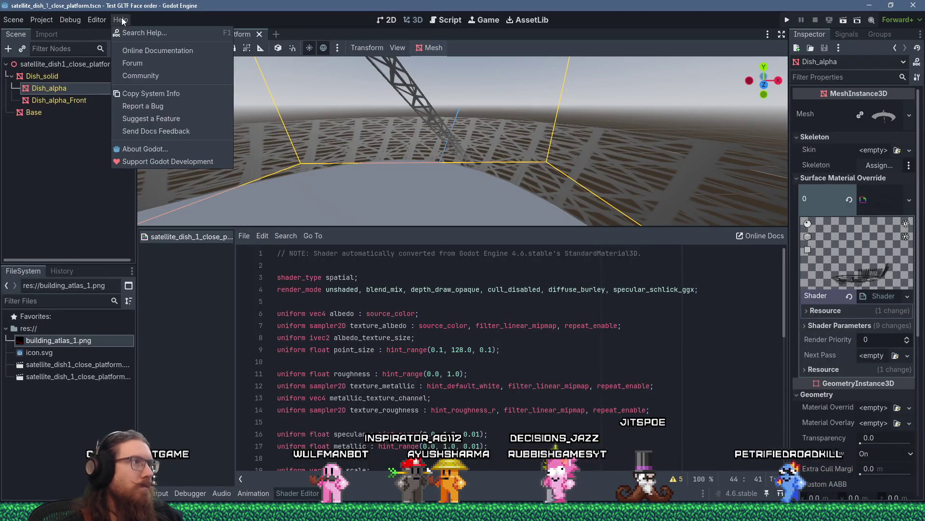
click(184, 94)
key(alt+Tab)
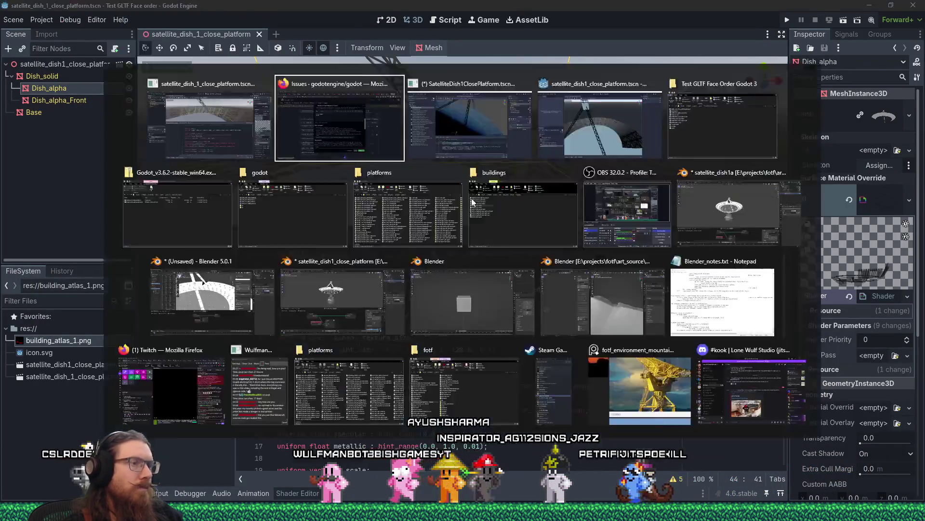
right_click(370, 344)
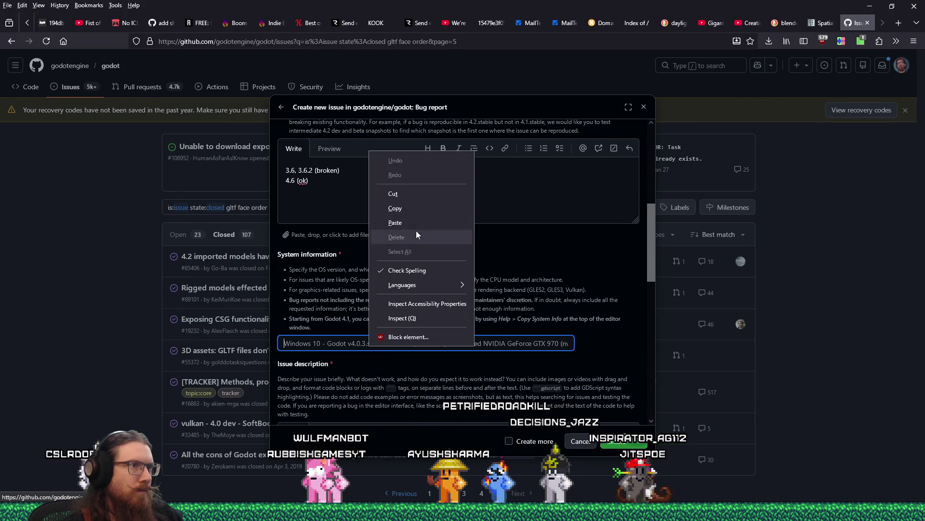
click(416, 222)
scroll(416, 223, down, 3)
click(466, 294)
text(When making a)
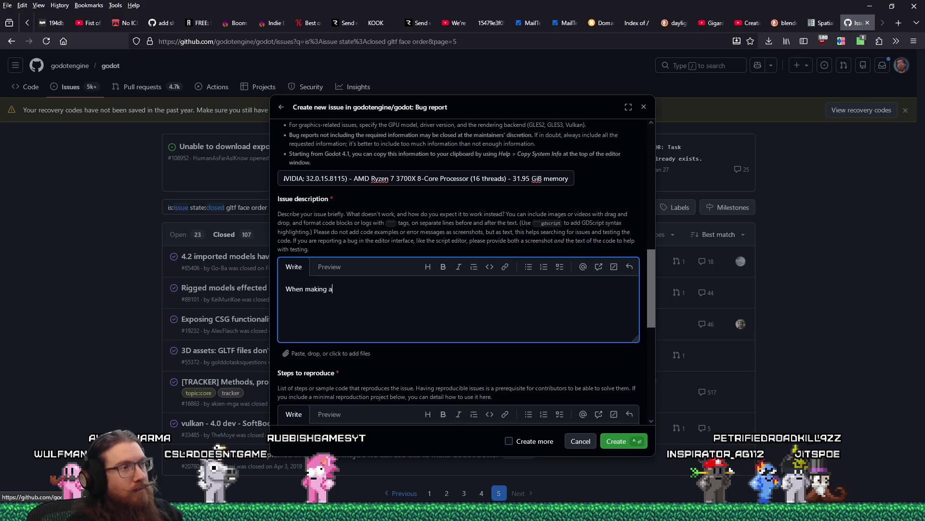
Step: Write that meshes with many overlapping transparent parts need their faces sorted to draw correctly
text(mesh with a lot of ove)
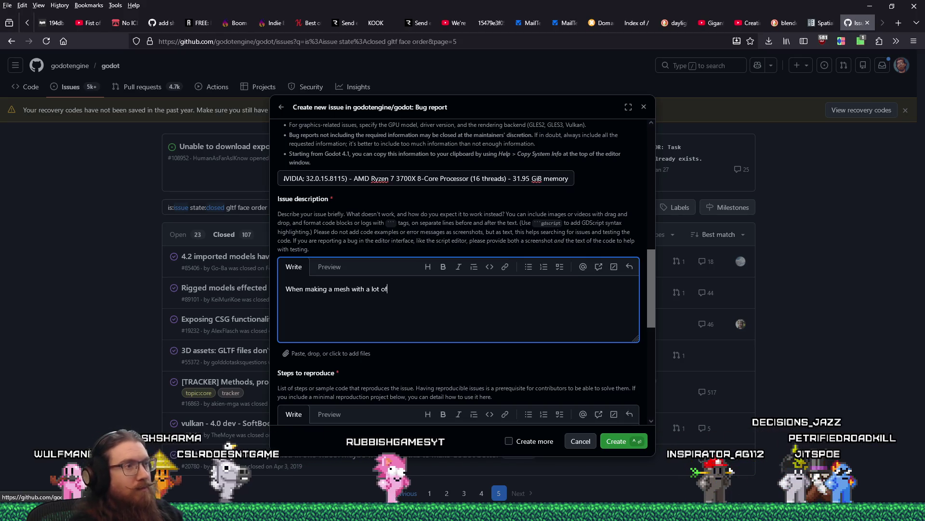
text(rlapping transpar)
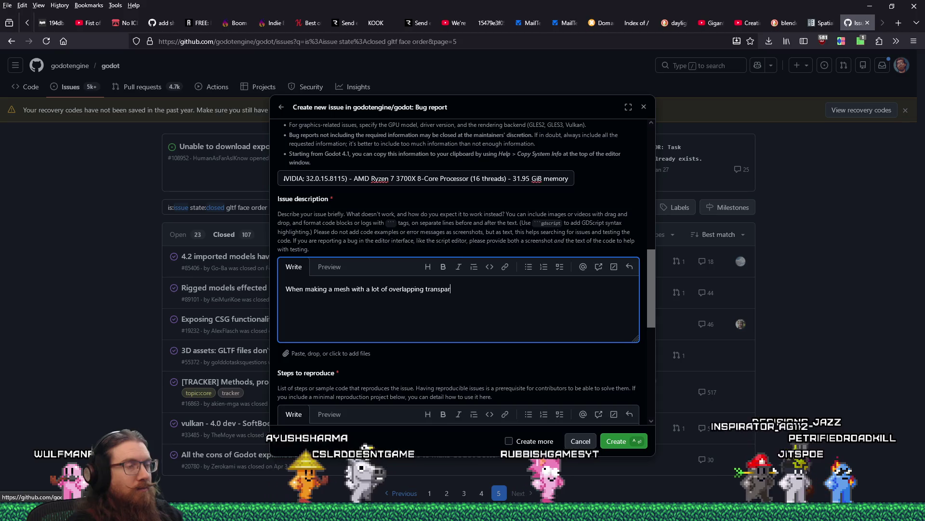
text(ent parts, I need to)
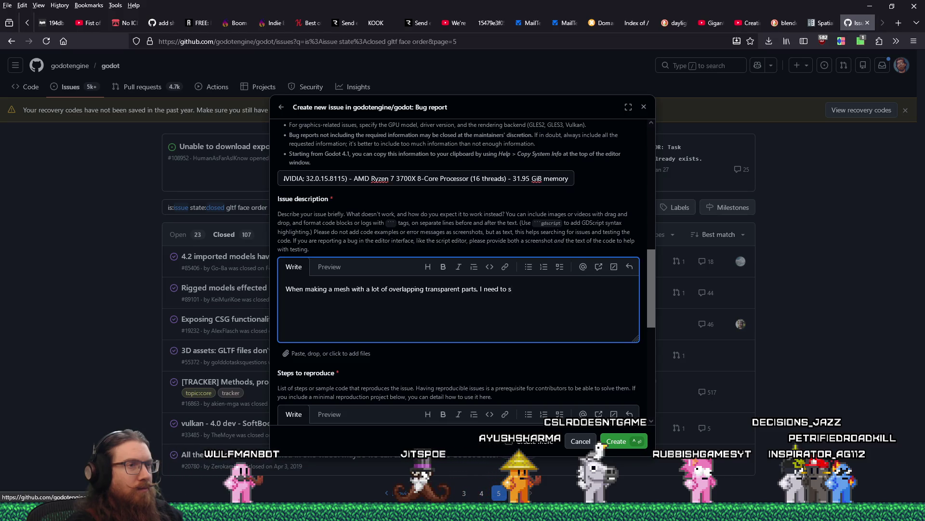
text(s such that they'll draw)
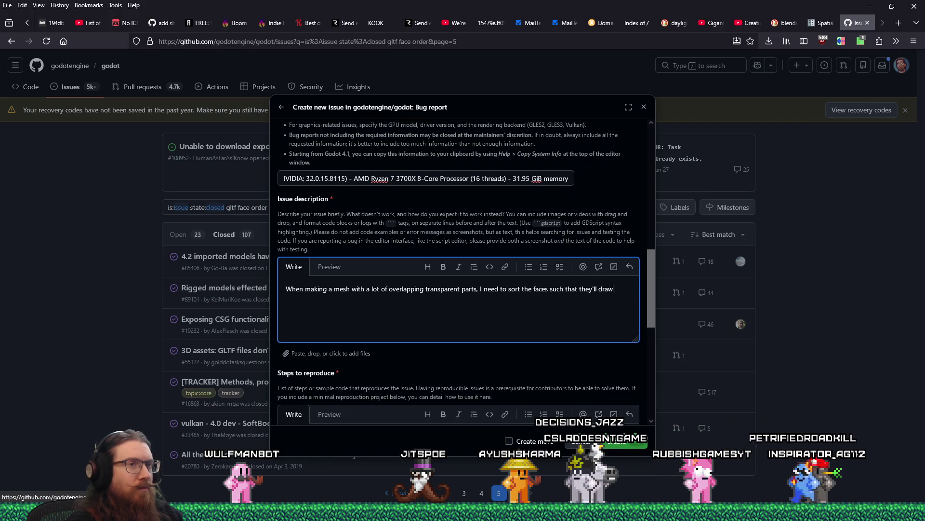
text( i)
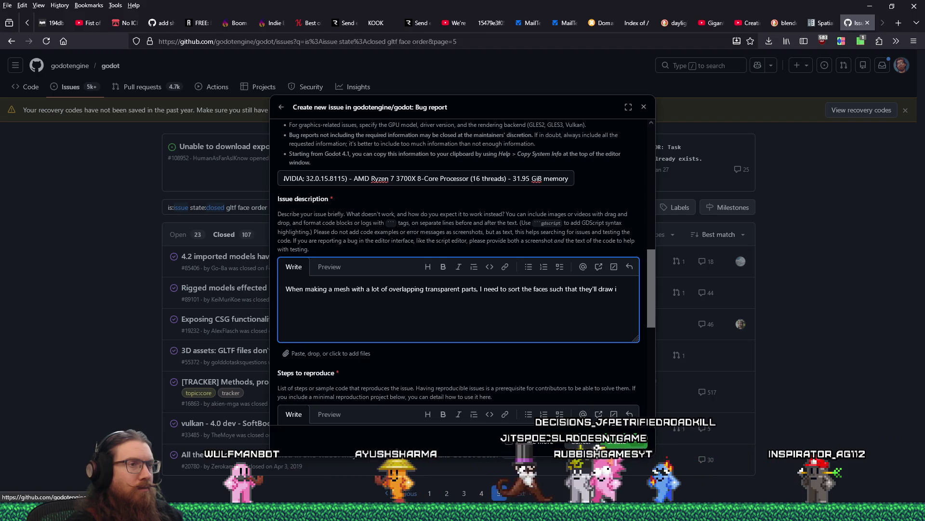
text(n the correct order.)
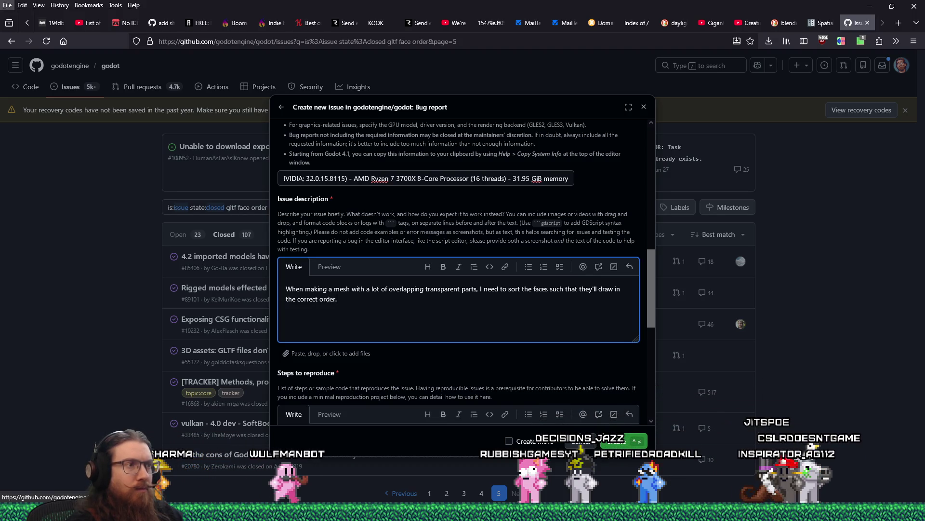
key(alt+Tab)
key(alt+Tab)
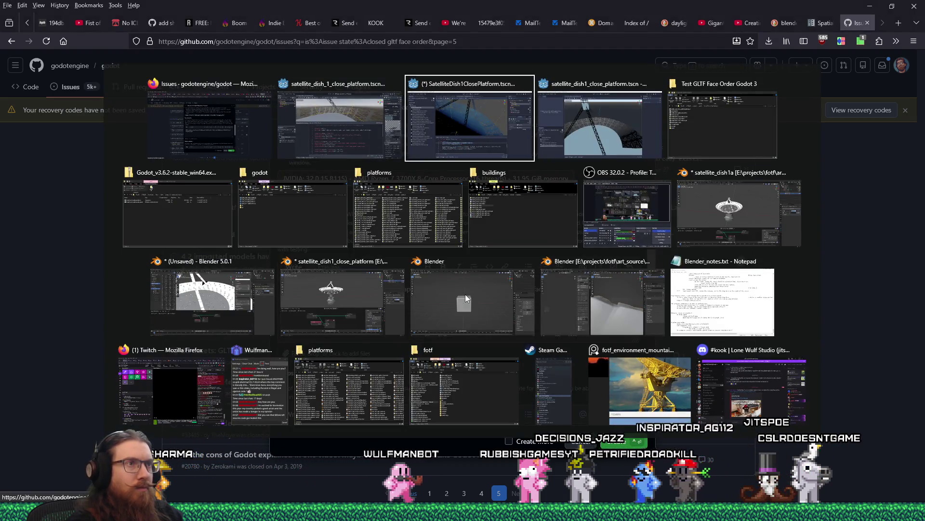
Step: Open the MountainLevel_AfterBoss scene and frame the satellite dish truss and its pylons
scroll(400, 266, down, 3)
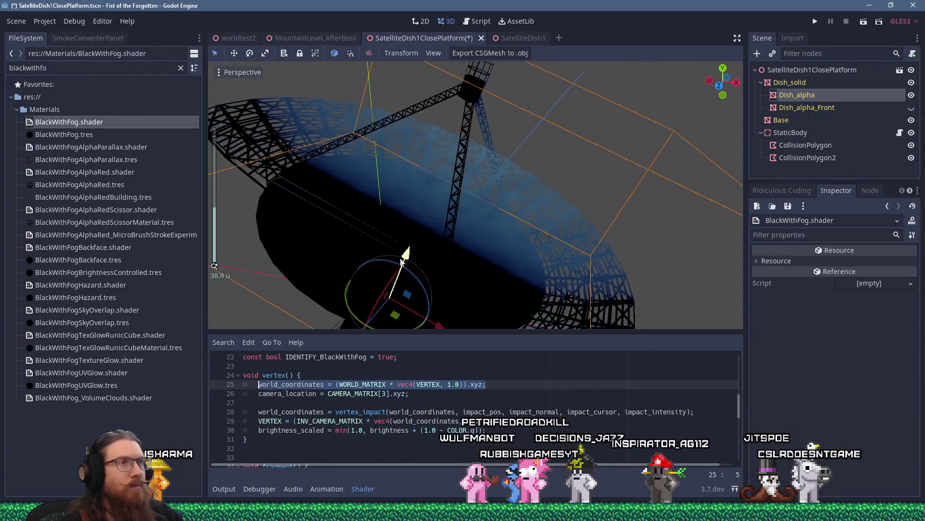
click(349, 40)
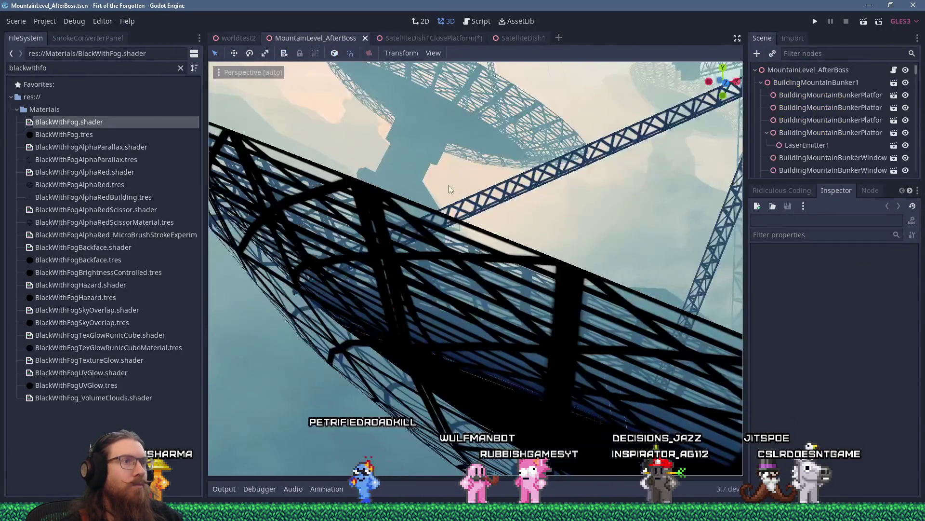
scroll(455, 205, down, 2)
scroll(397, 227, up, 3)
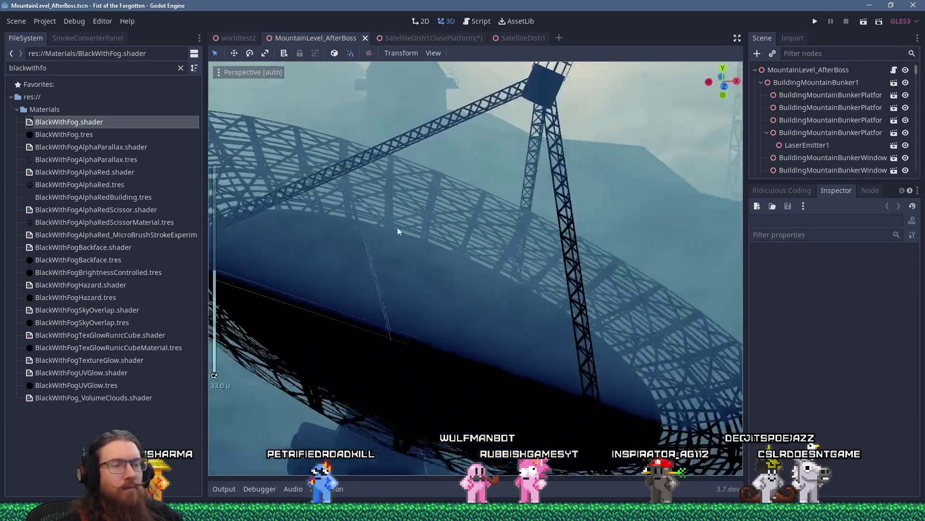
scroll(397, 231, up, 4)
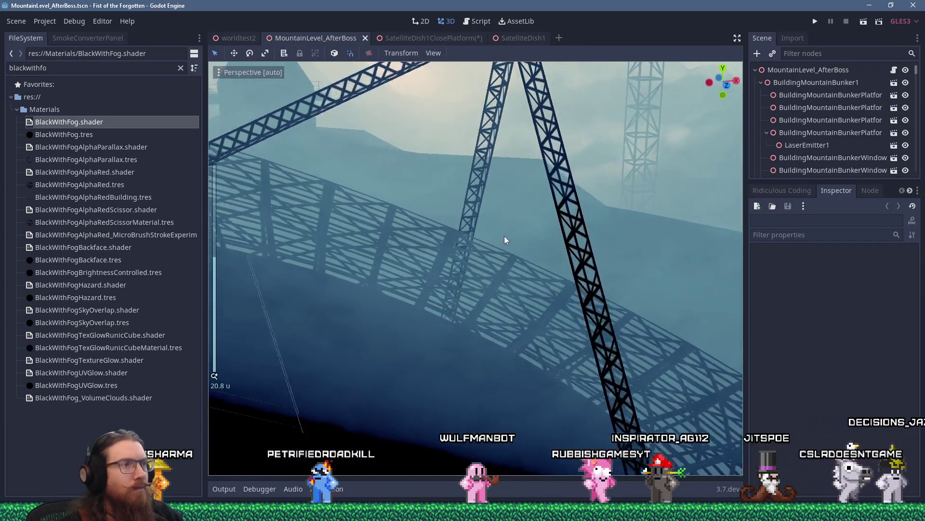
scroll(505, 240, down, 2)
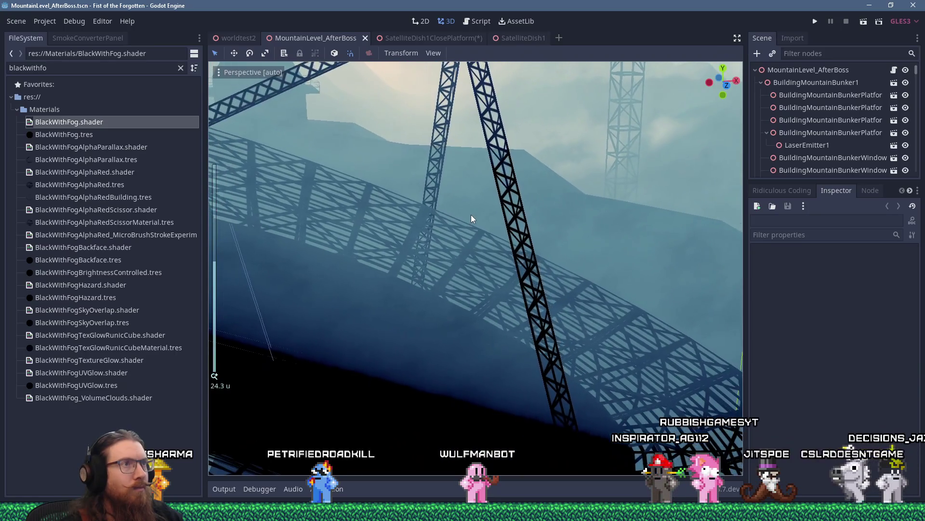
scroll(470, 215, down, 2)
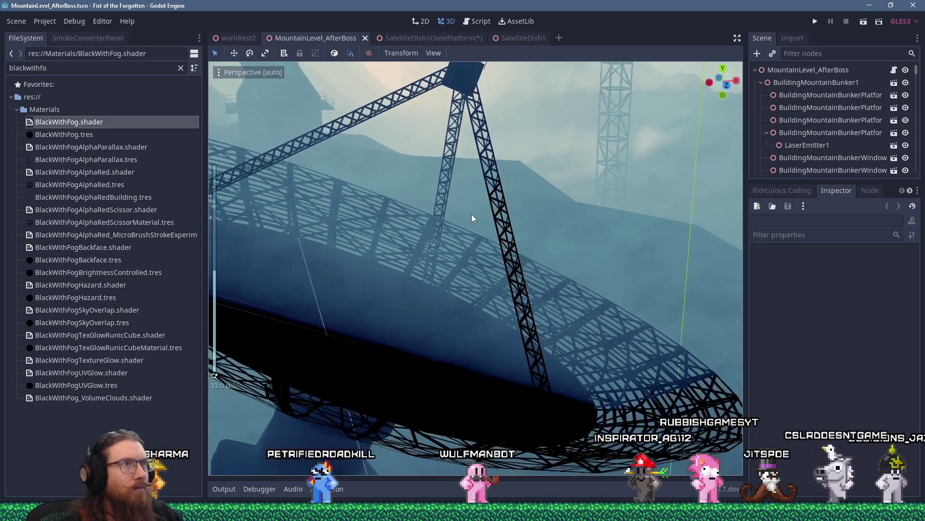
scroll(480, 221, down, 2)
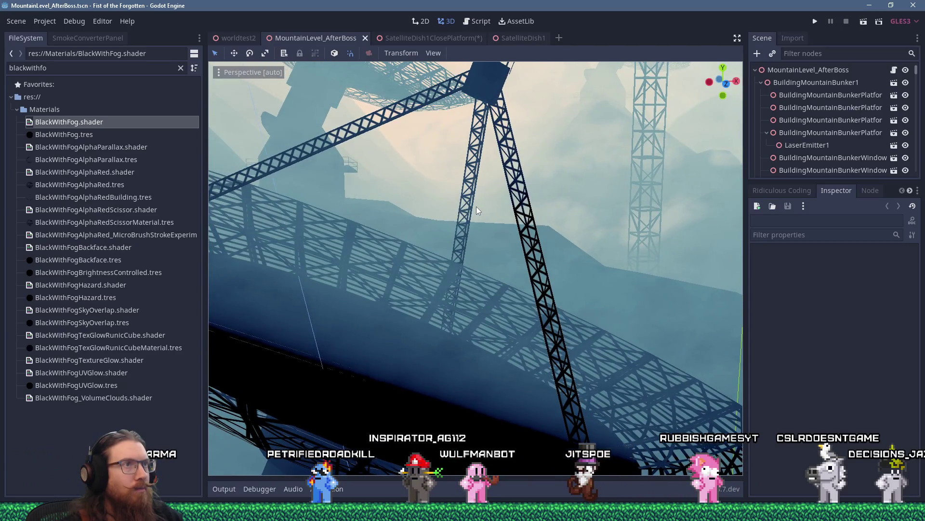
scroll(476, 206, down, 2)
scroll(478, 203, up, 2)
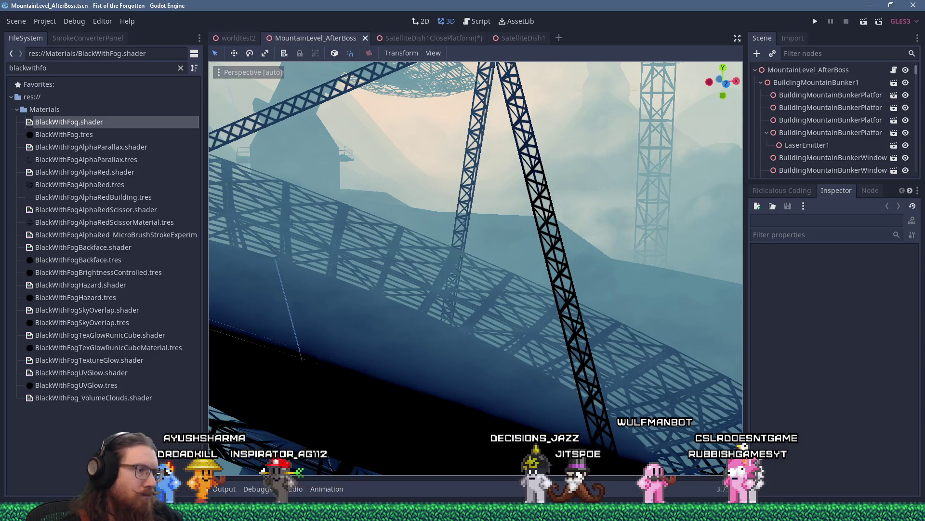
key(alt+Tab)
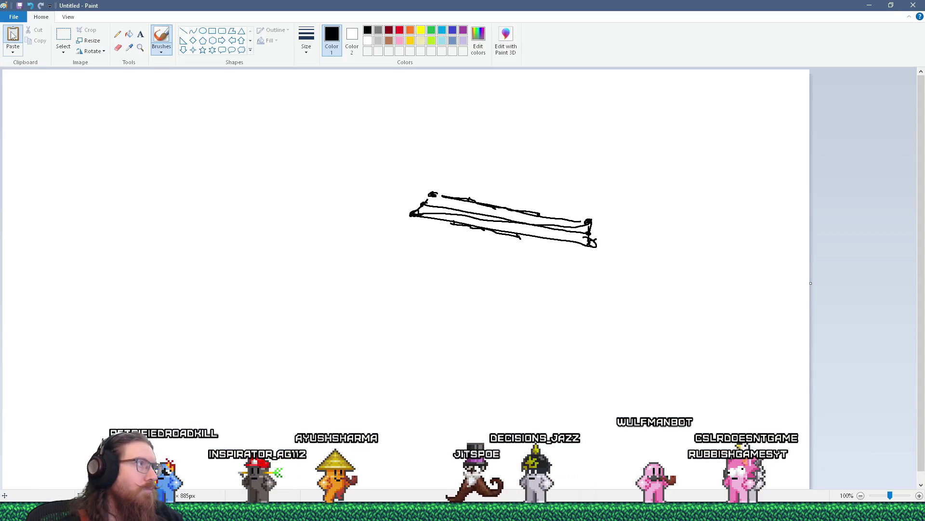
Step: Paste the Godot viewport screenshot into Paint, crop it, and select the red-arrow annotated image
key(ctrl+v)
scroll(393, 246, down, 2)
scroll(385, 226, up, 2)
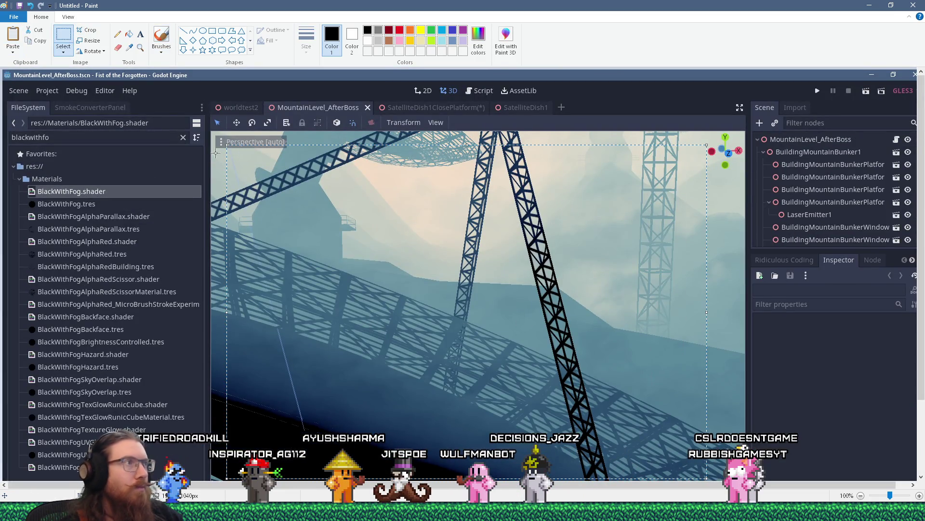
click(92, 30)
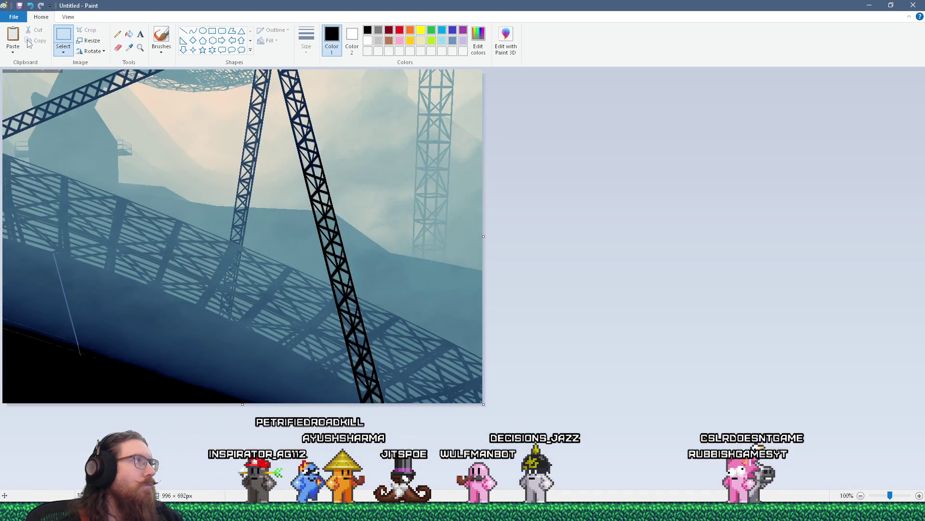
key(ctrl+v)
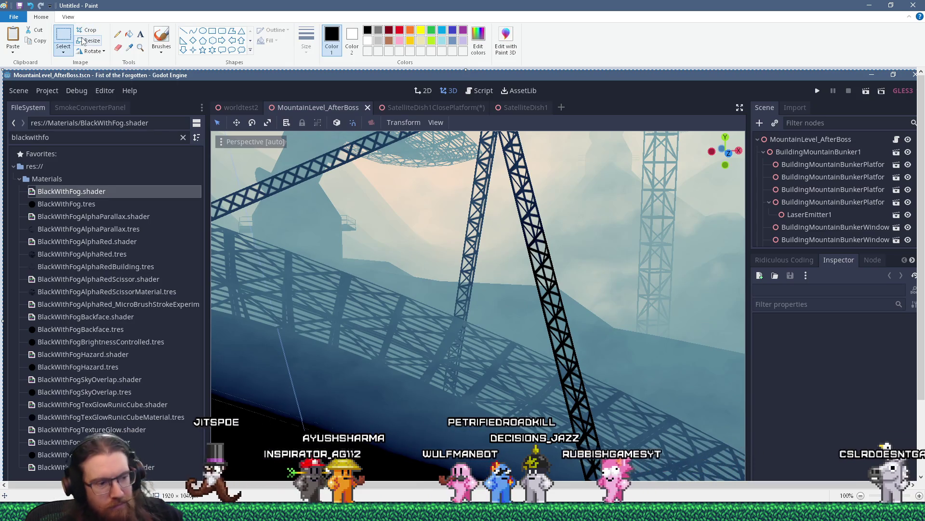
key(ctrl+z)
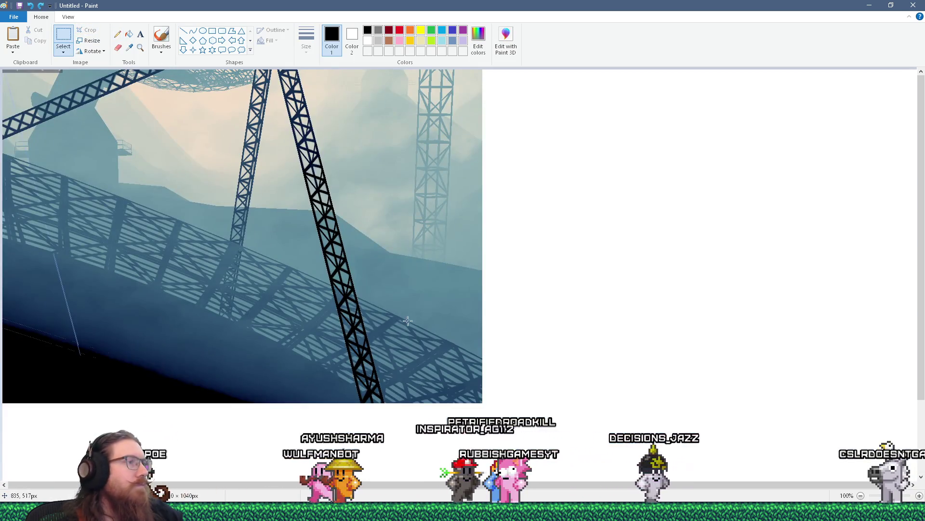
key(ctrl+a)
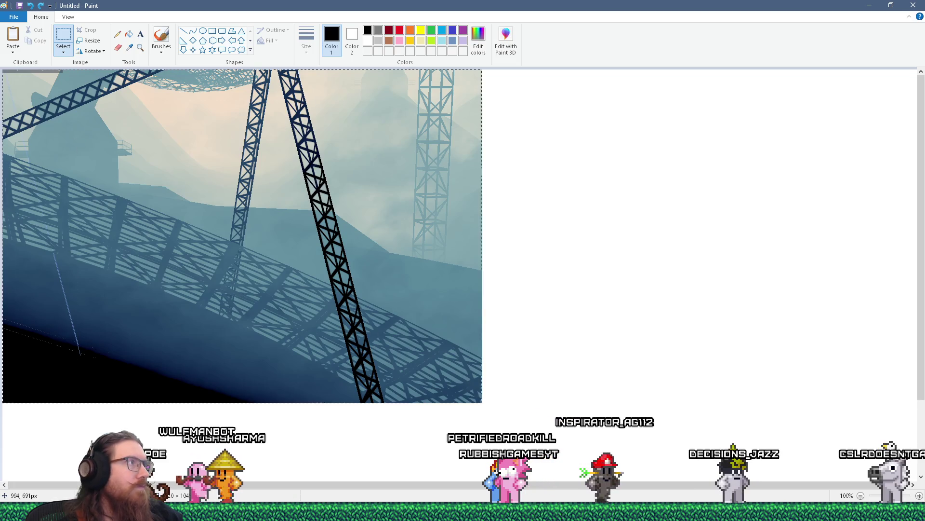
click(99, 31)
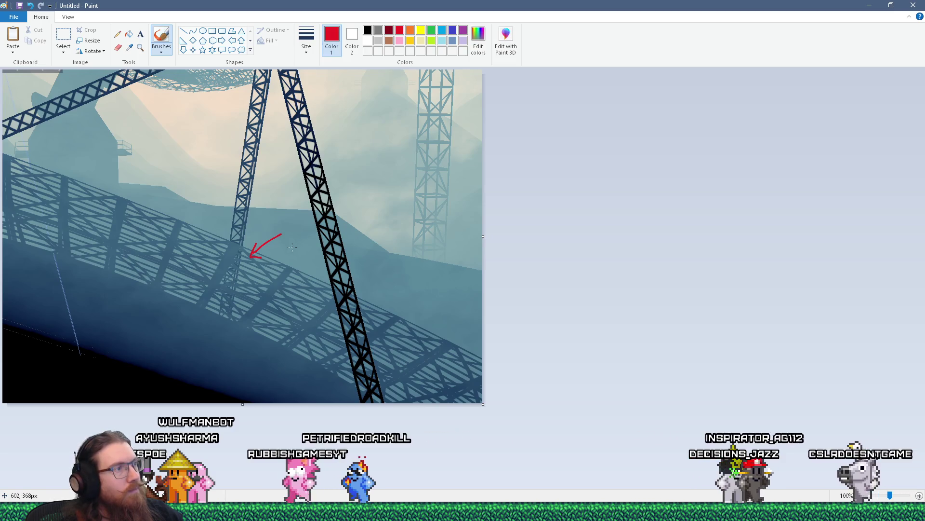
key(ctrl+a)
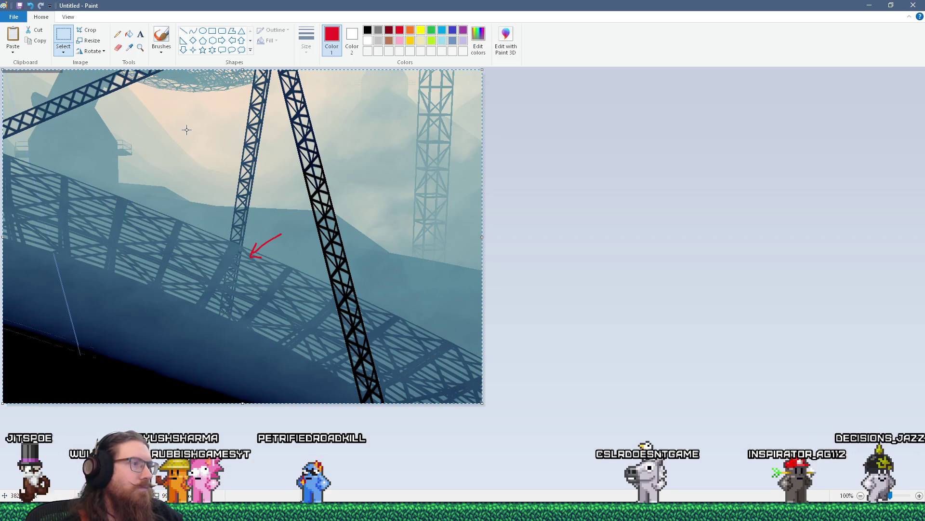
key(alt+Tab)
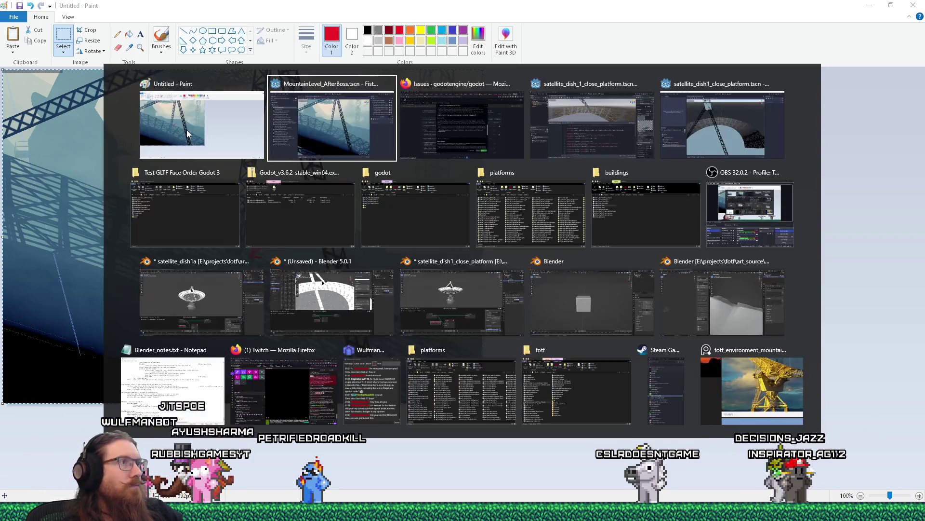
Step: Extend the description with 'on the Z axis in blender,' and embed the annotated screenshot
key(alt+Tab)
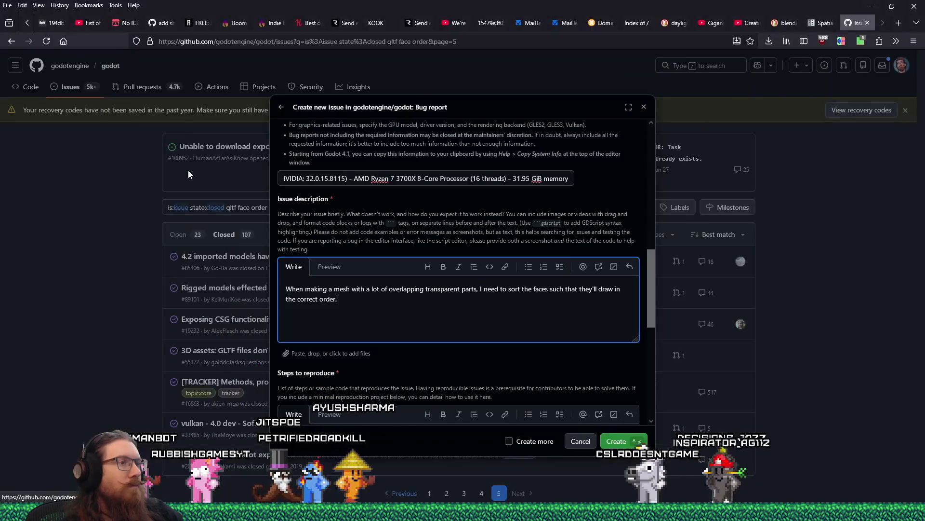
click(548, 292)
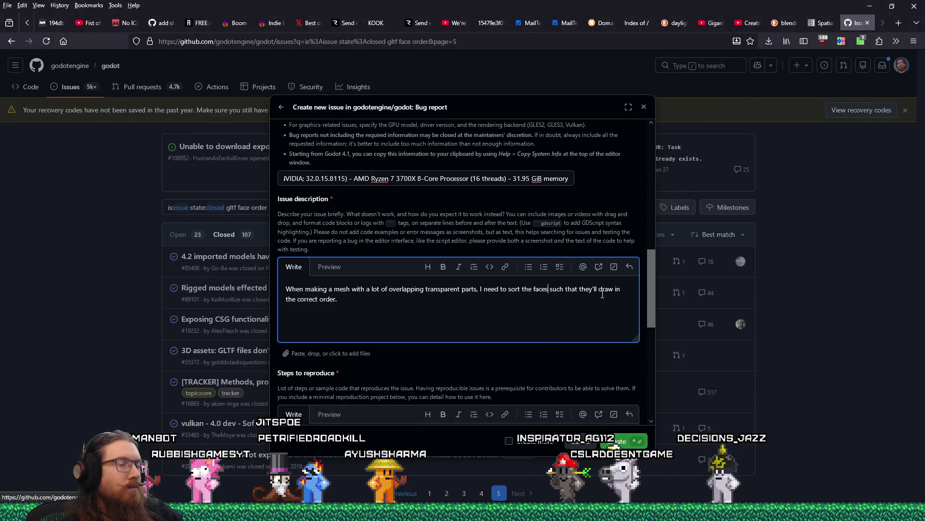
text(on the )
text(Z ax)
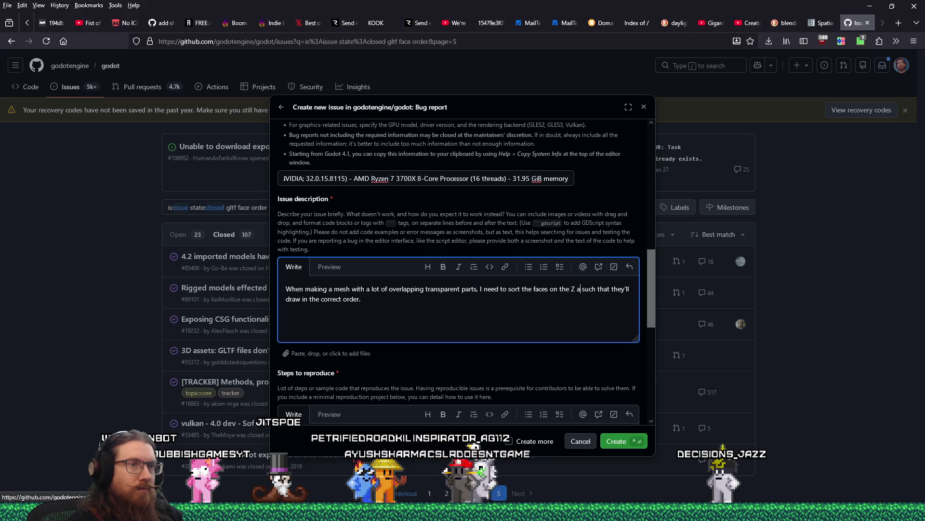
text(is in blender)
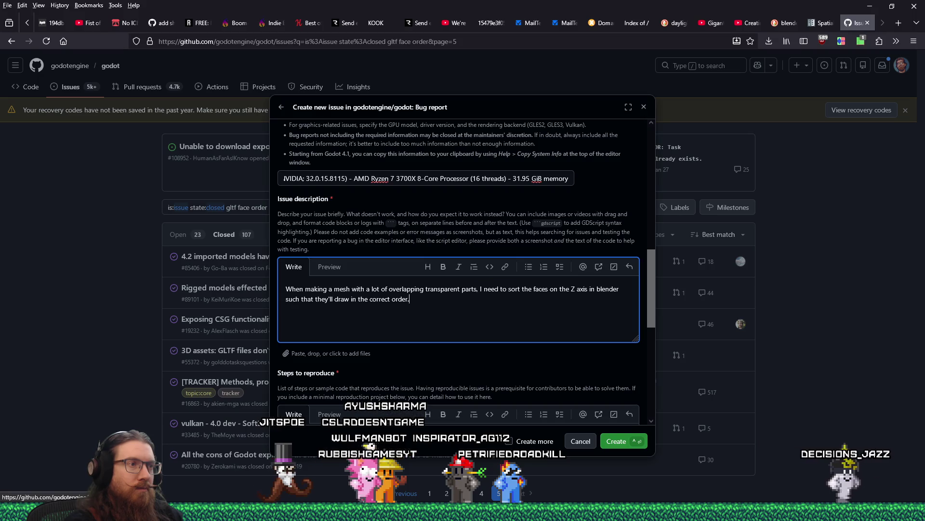
key(BackSpace)
text(,)
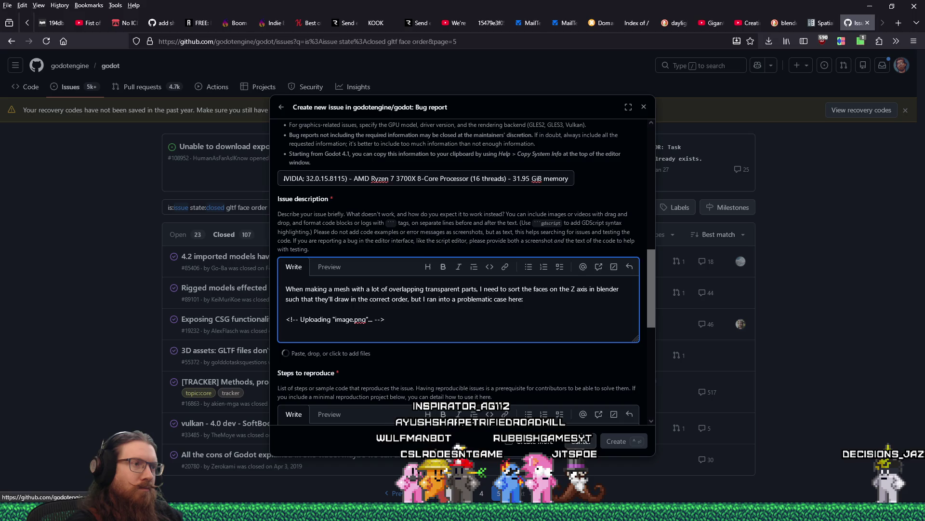
key(Return)
key(Return)
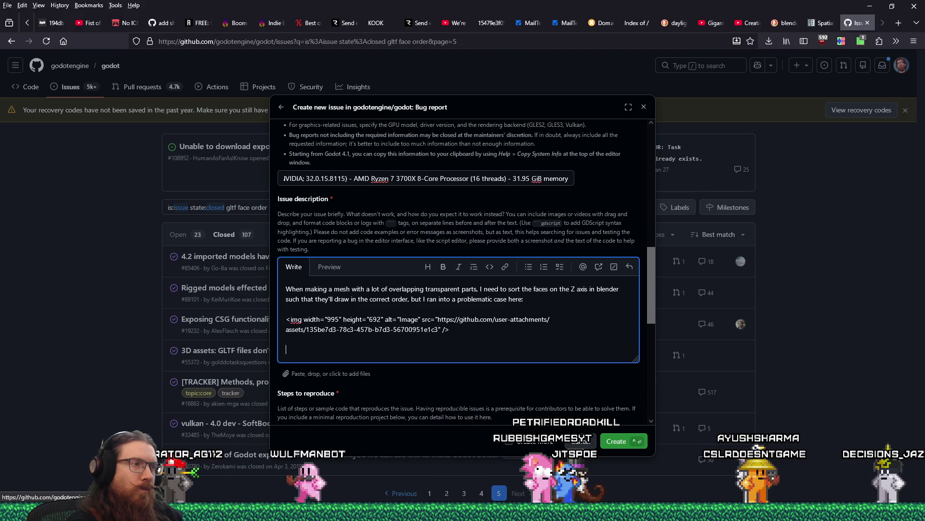
key(alt+Tab)
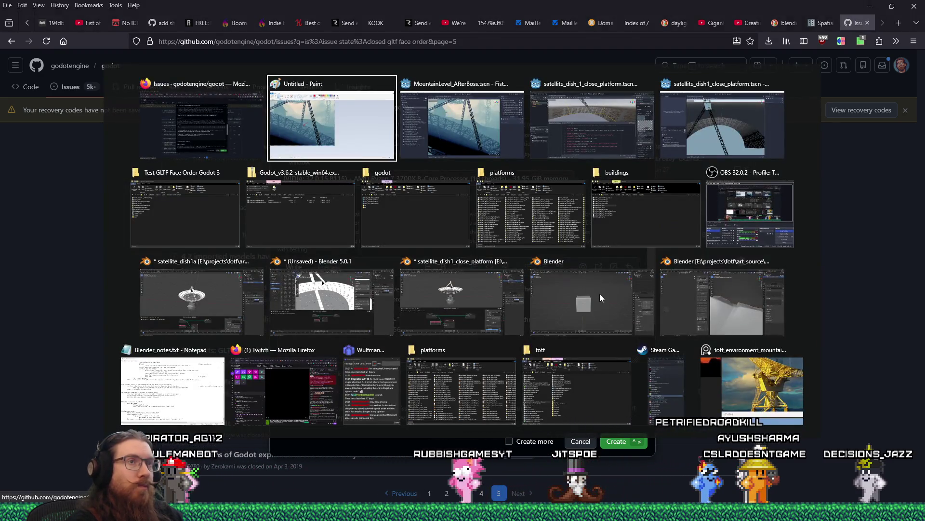
click(299, 295)
Step: Zoom and orbit Blender's viewport to show Dish_alpha's index-labelled faces
scroll(381, 230, up, 2)
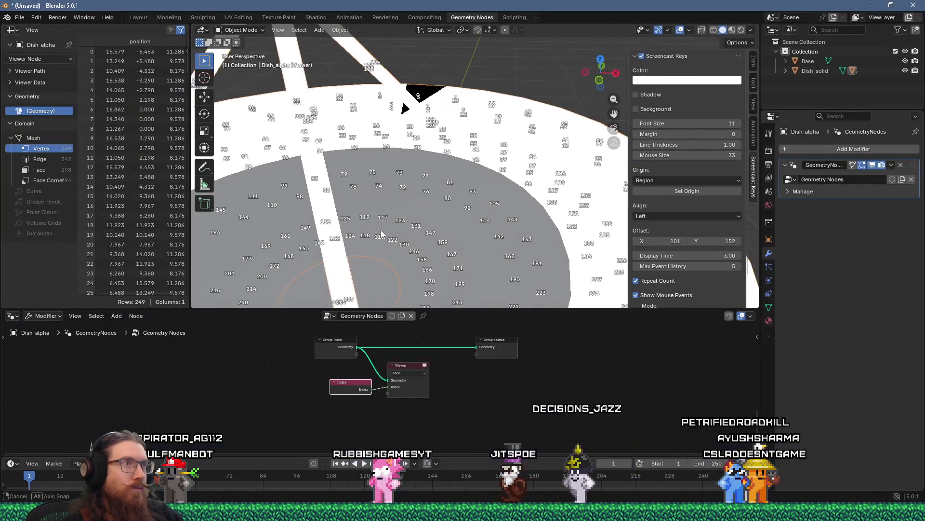
scroll(394, 197, down, 2)
scroll(430, 216, down, 2)
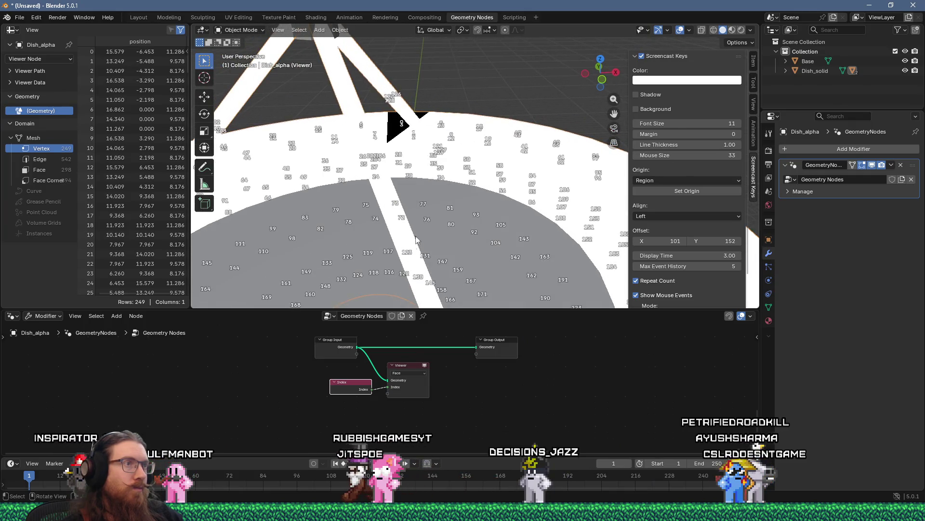
key(alt+Tab)
key(Escape)
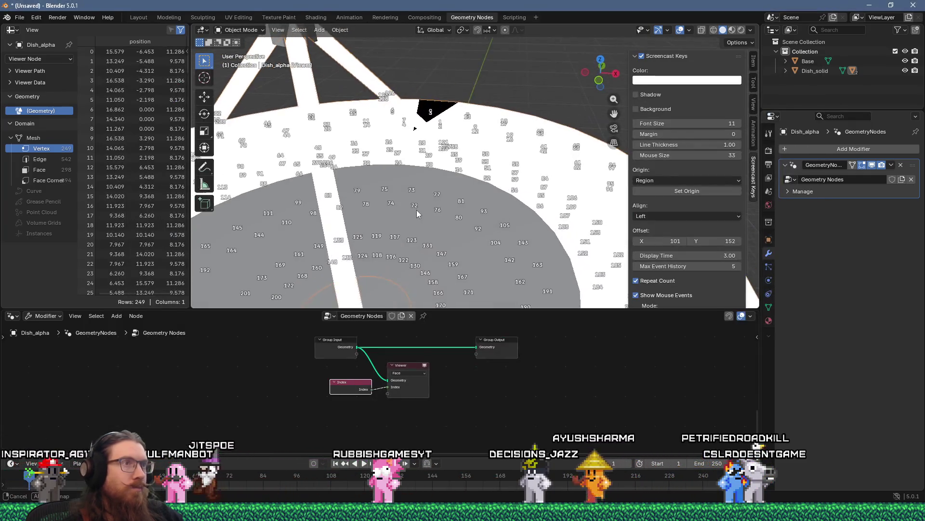
drag(426, 220, 421, 206)
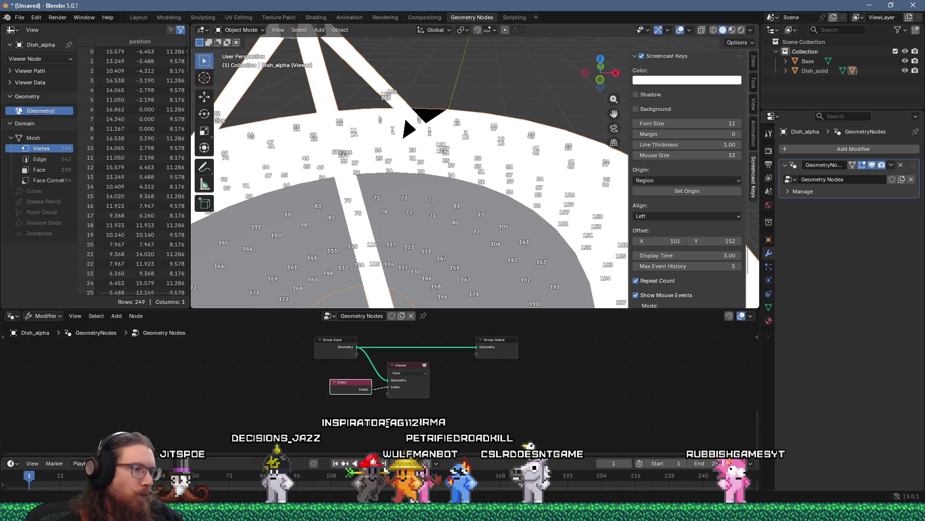
mouse_move(315, 512)
click(320, 456)
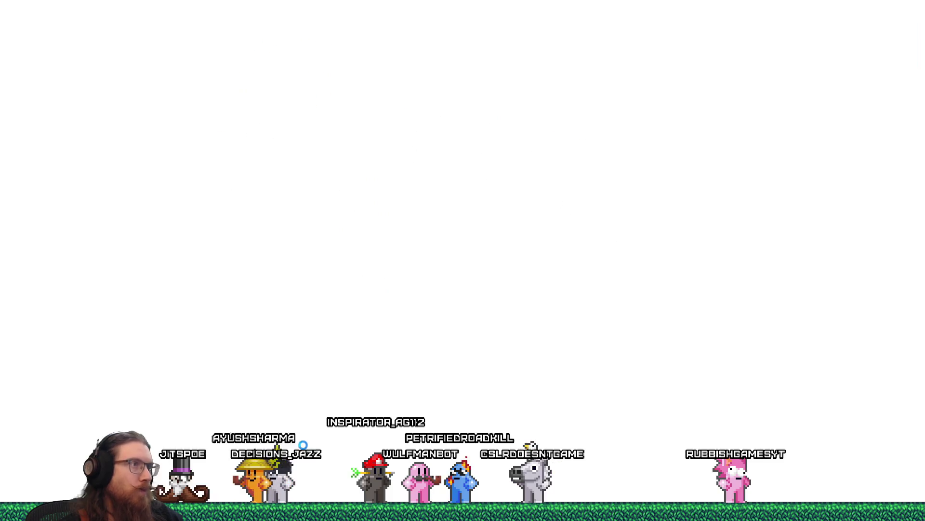
Step: Paste the Blender screenshot into Paint and crop it to the dish mesh and node setup
key(ctrl+v)
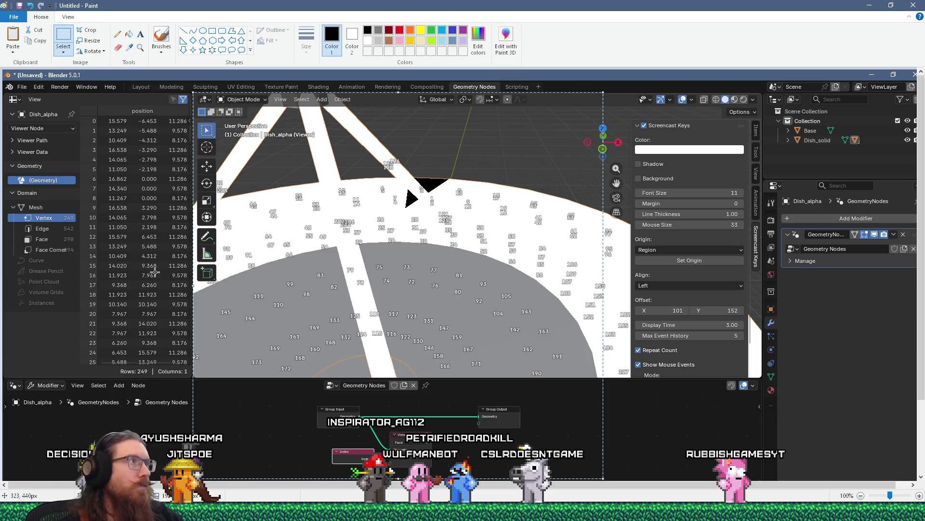
click(90, 31)
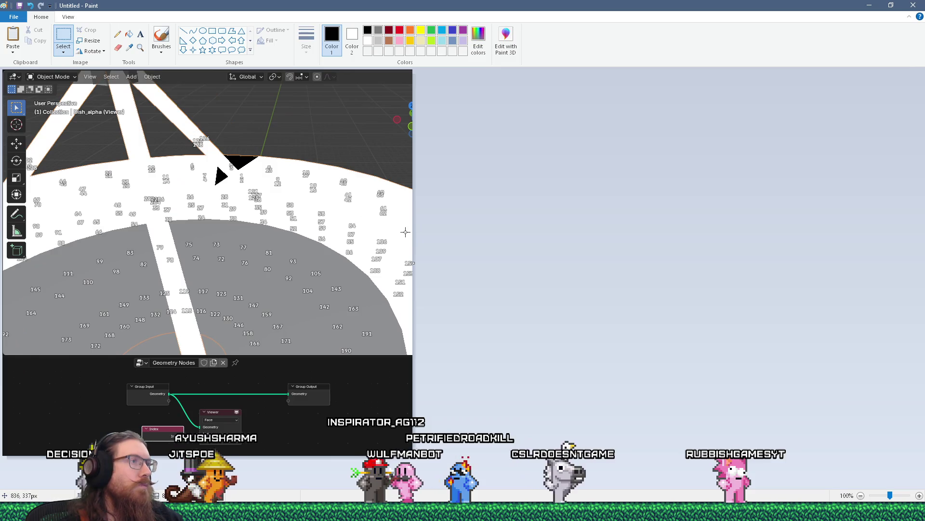
key(ctrl+a)
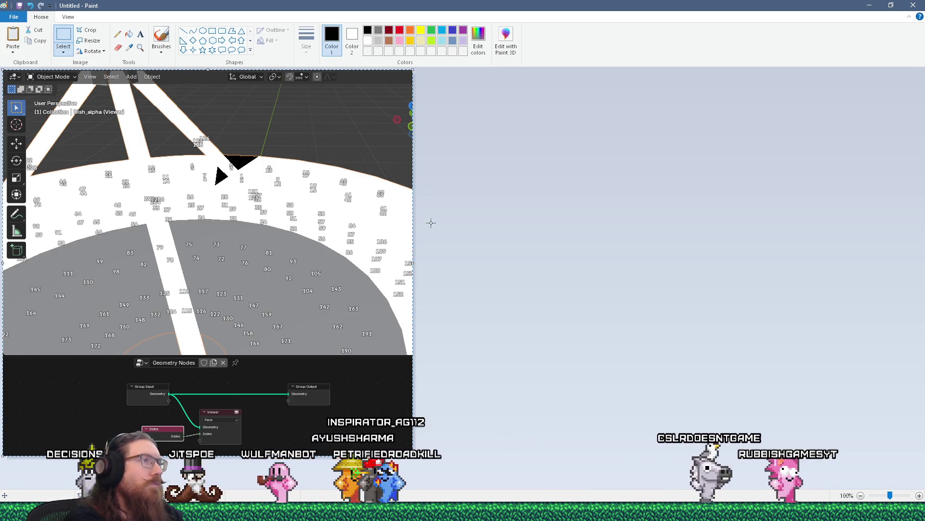
key(alt+Tab)
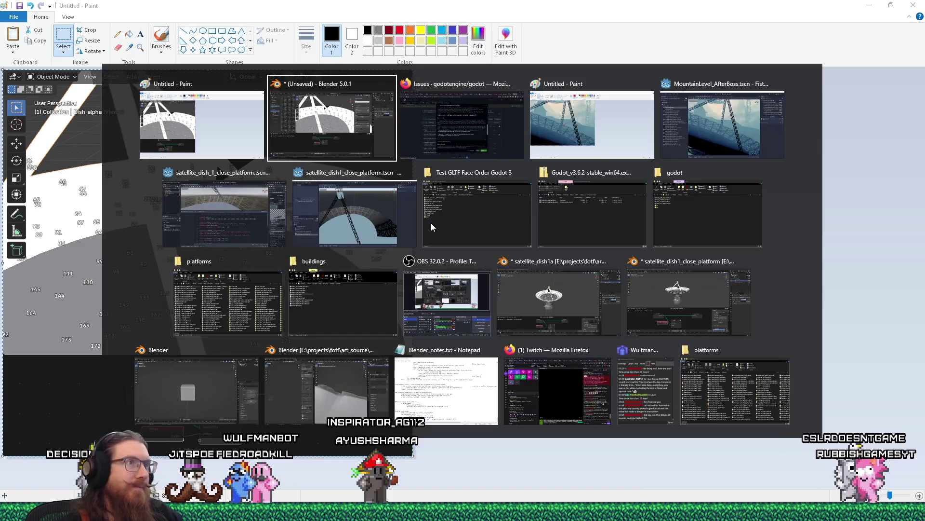
key(alt+Tab)
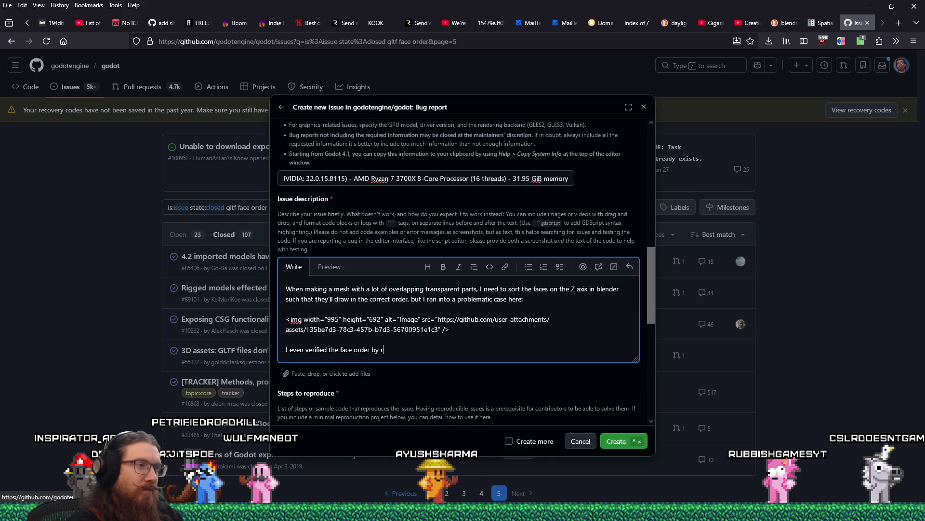
Step: Finish the re-importing sentence with a colon and paste the Blender screenshot below it
text(e-importin t)
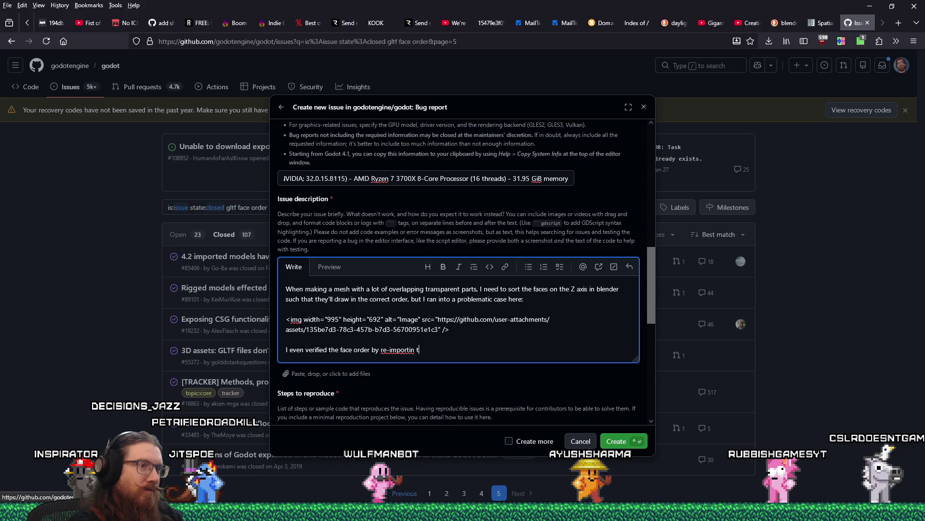
key(BackSpace)
key(BackSpace)
text(g the GLTF file into blender)
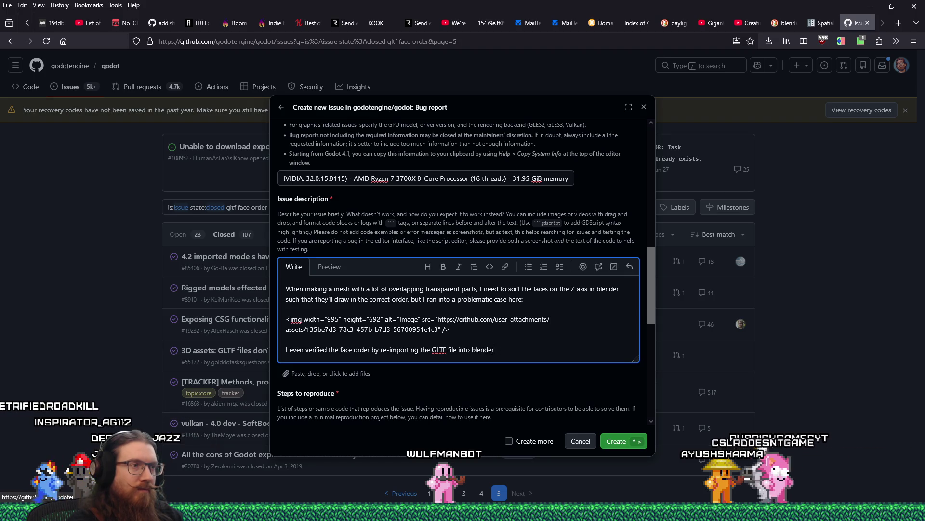
text(:)
key(Return)
key(Return)
key(ctrl+v)
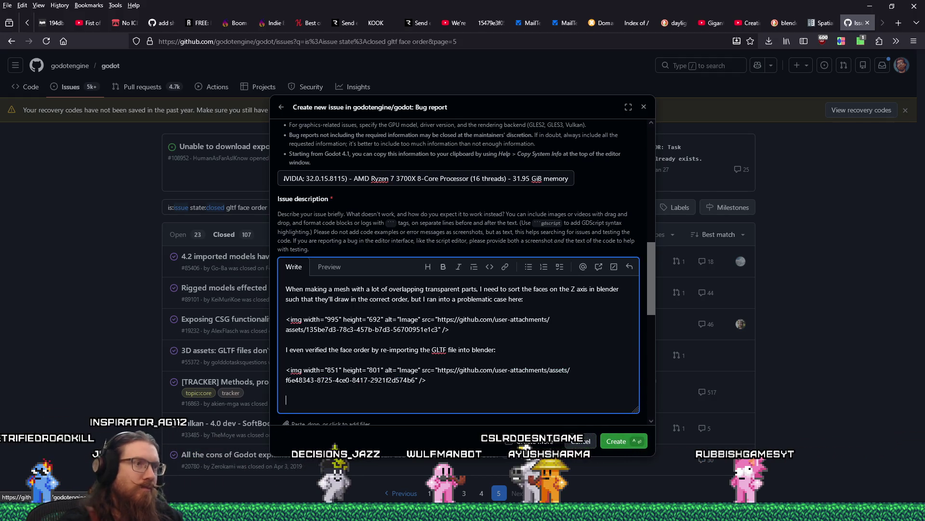
scroll(449, 332, down, 3)
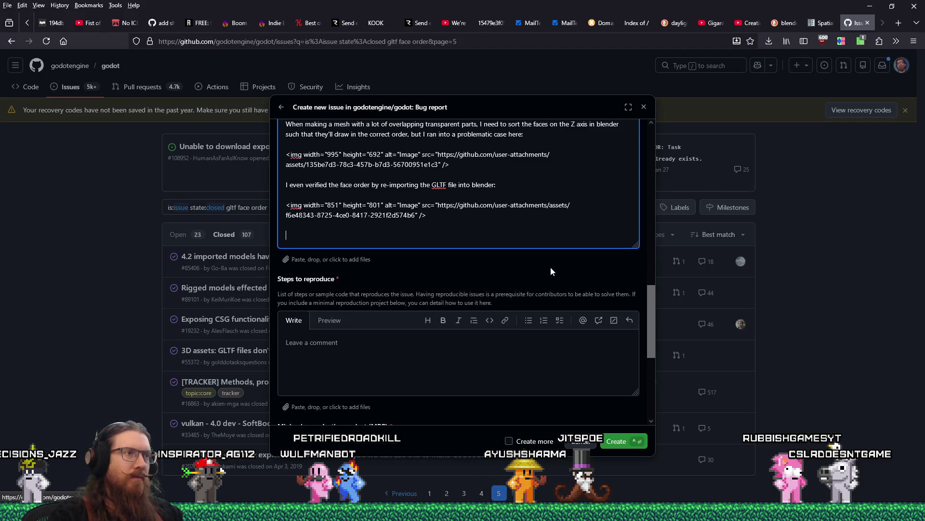
Step: Conclude that Godot's importer gets the faces out of order, unseen outside this mesh
text(So it seems )
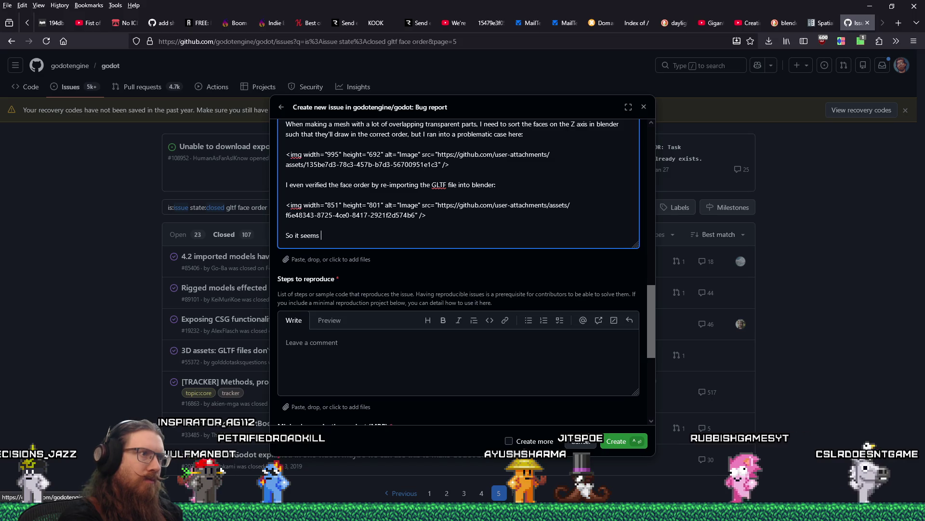
text(the importer)
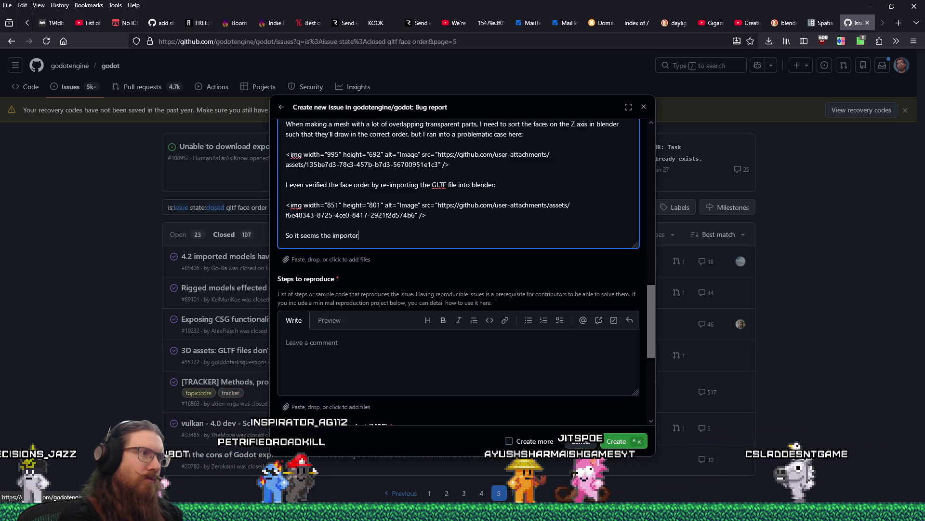
text( on Godot is some)
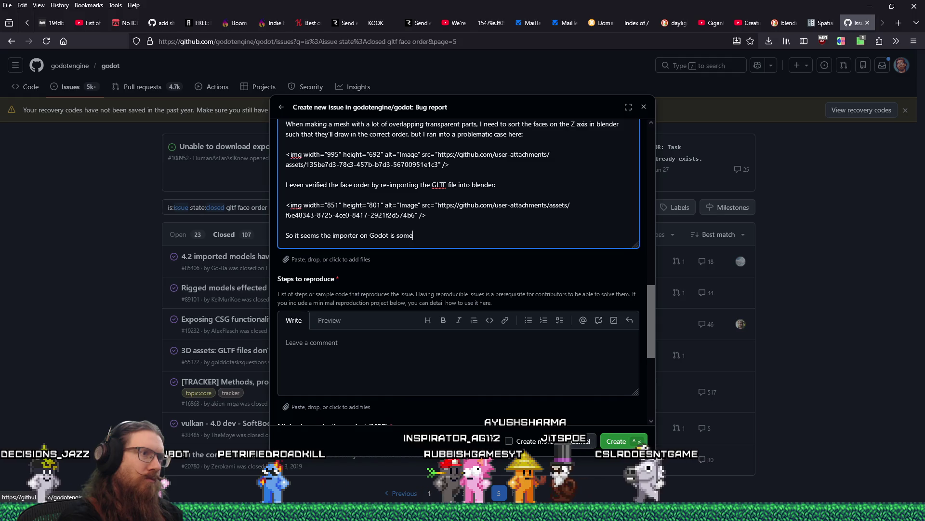
text(how getting )
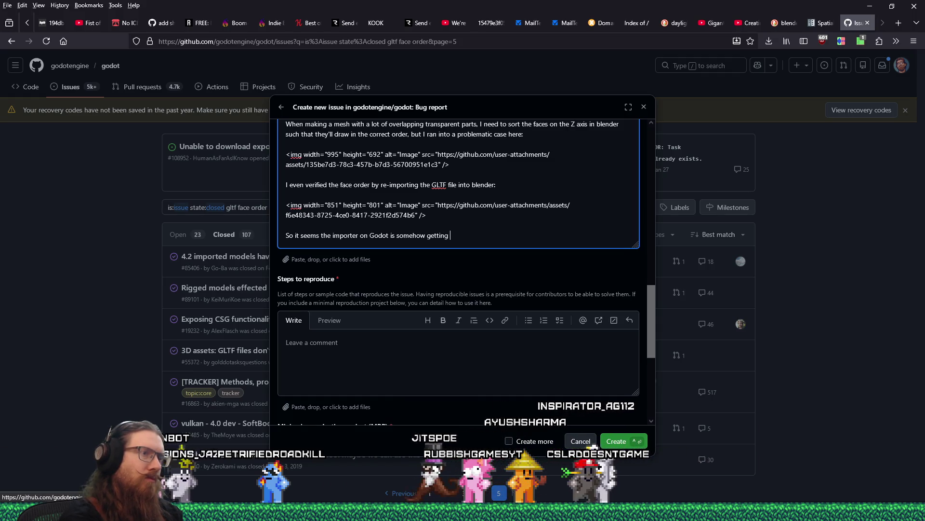
text(the faces out of order.)
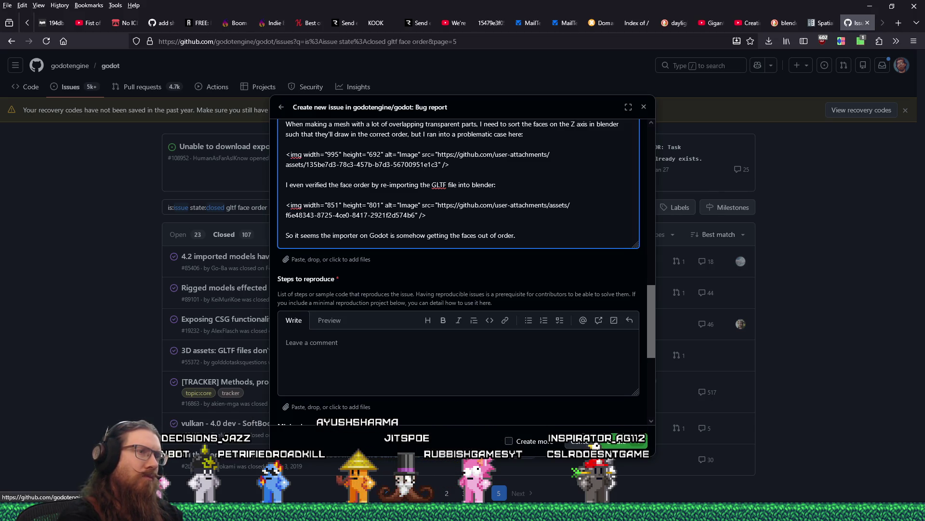
text(haven't)
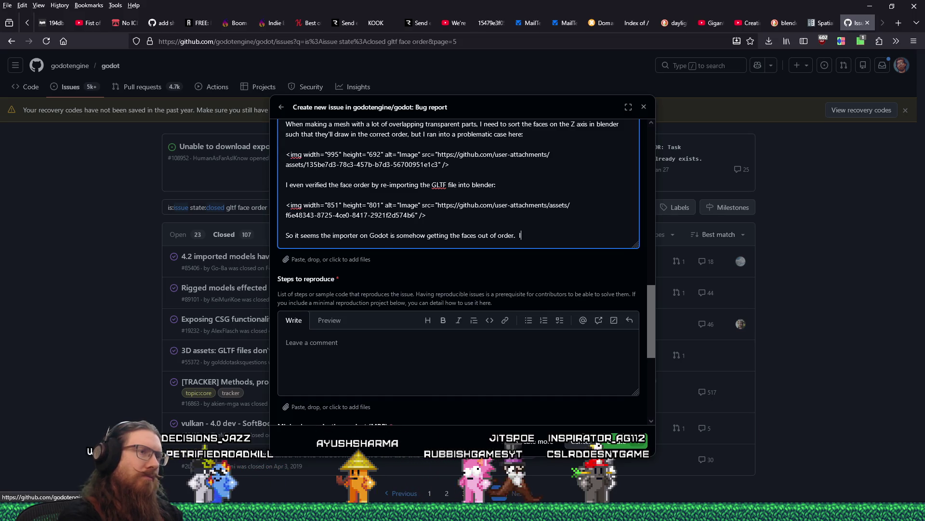
text( had this isuse b)
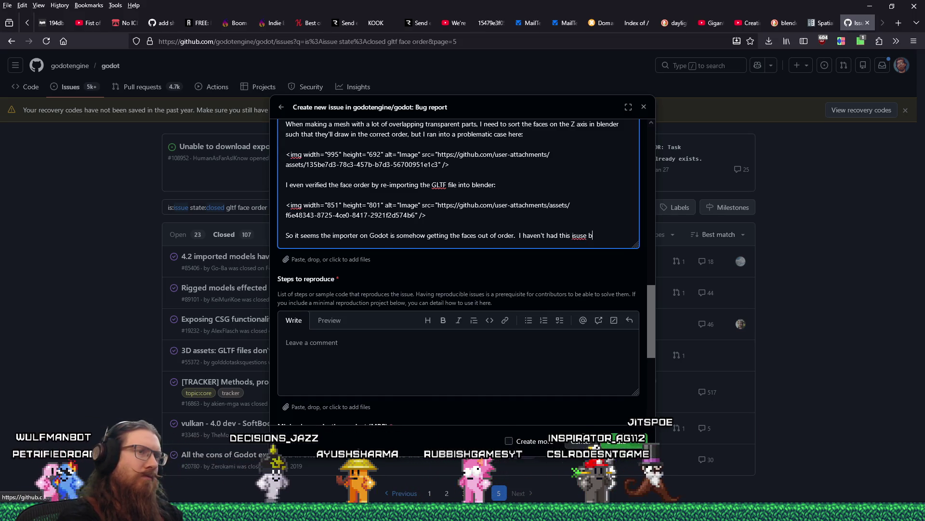
key(BackSpace)
key(BackSpace)
key(BackSpace)
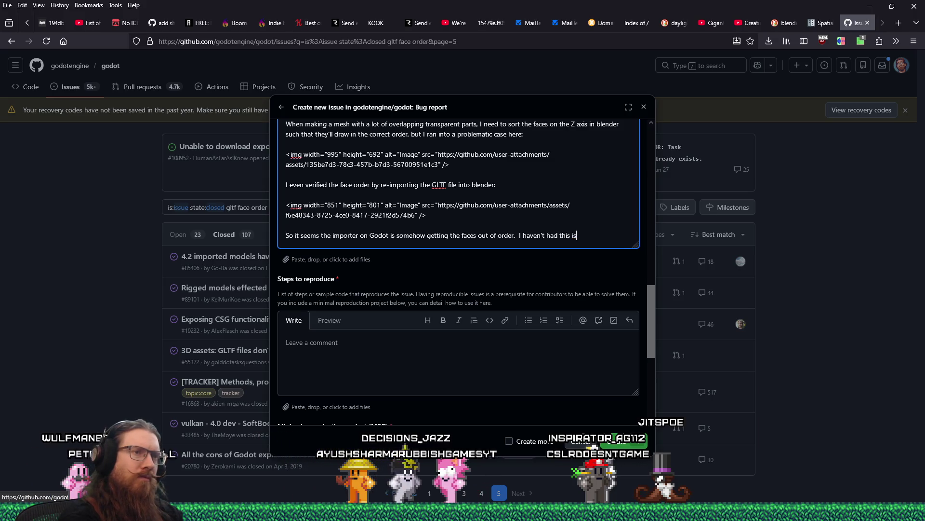
text(sue befor)
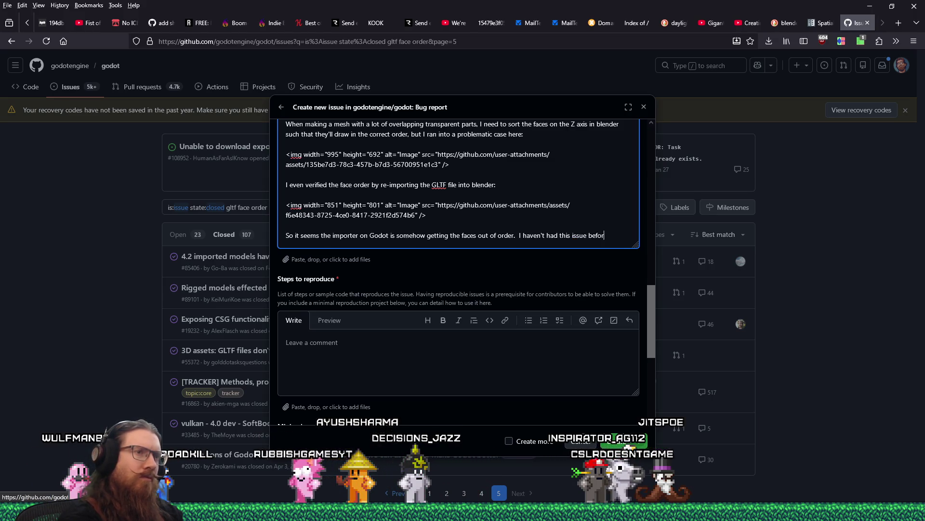
text(e outside of this specific mesh)
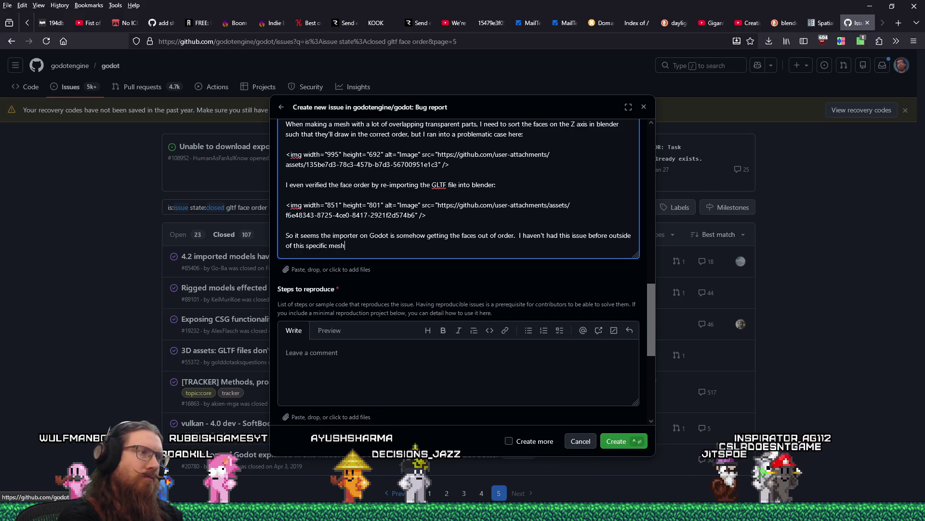
text(.)
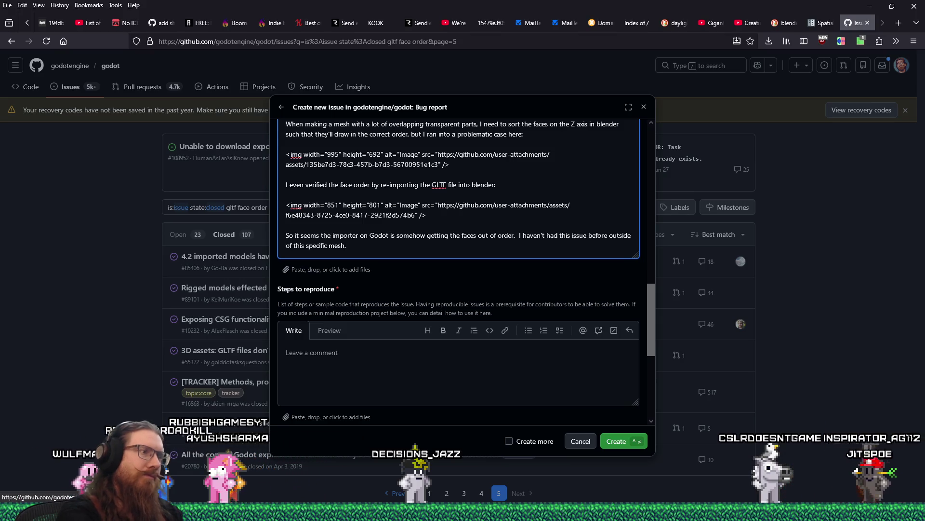
click(471, 368)
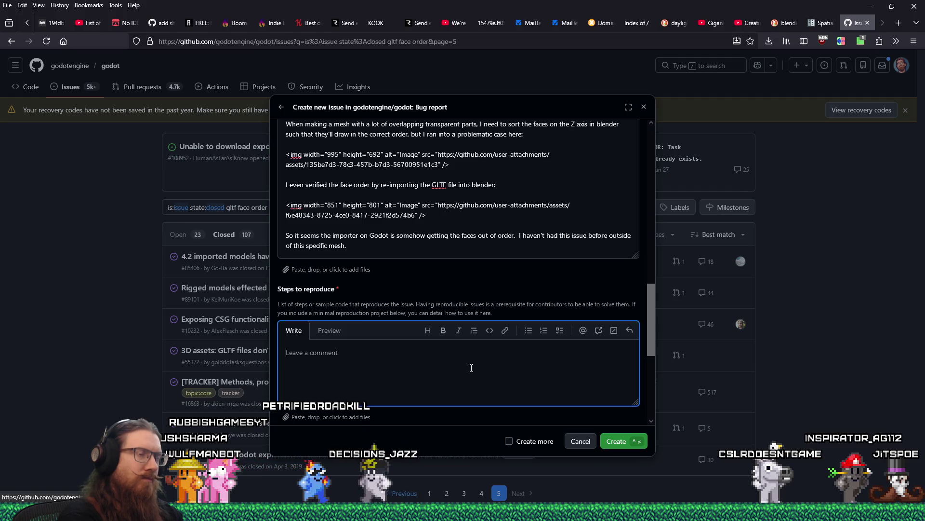
Step: Add the first reproduction step, 'Create a mesh in blender', as a '-' list item
text(Create a)
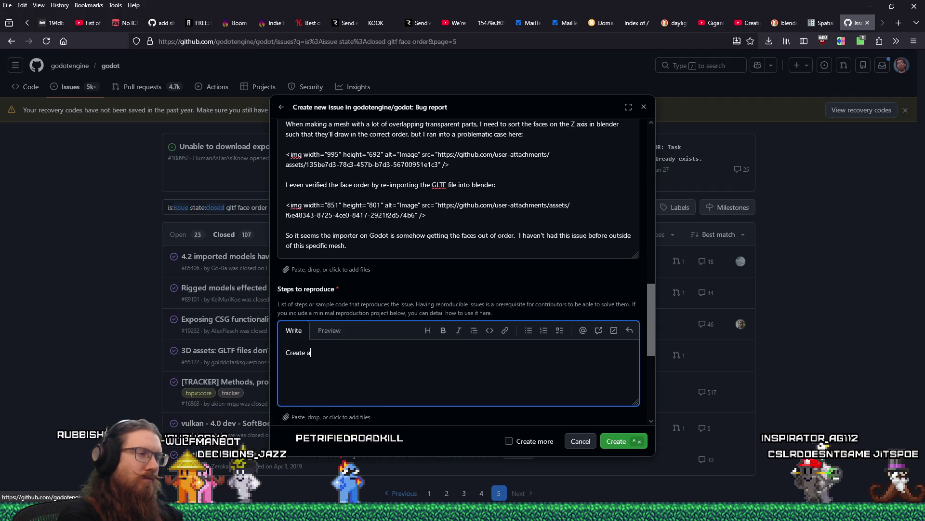
text(  mesh )
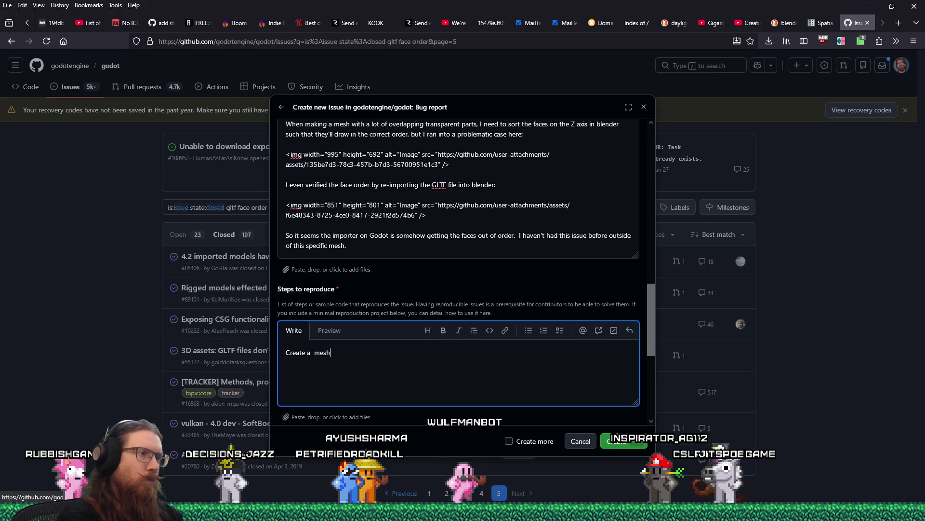
text(in blender)
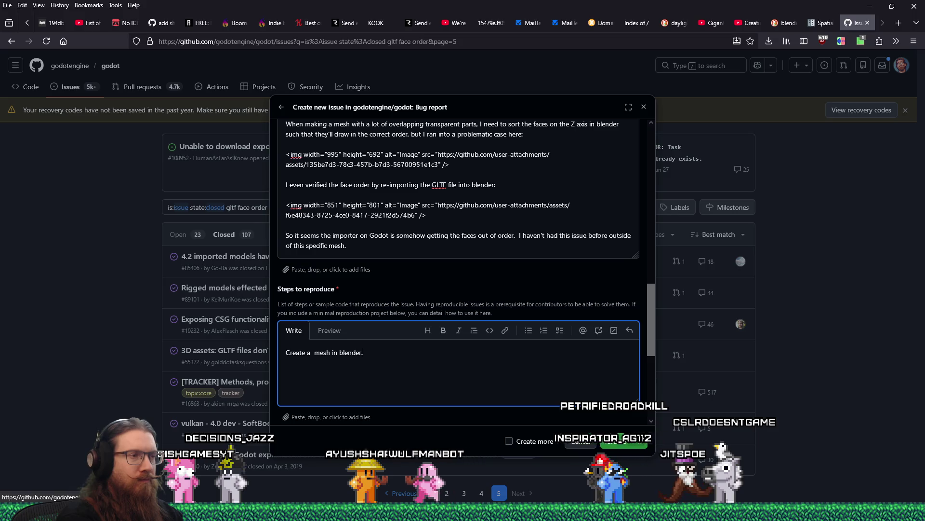
text(.)
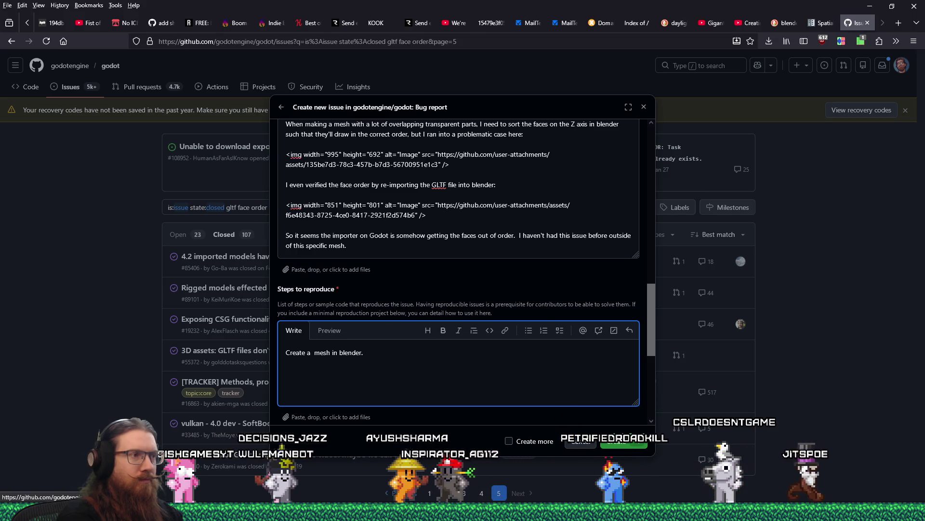
key(Home)
text(-)
key(End)
key(Return)
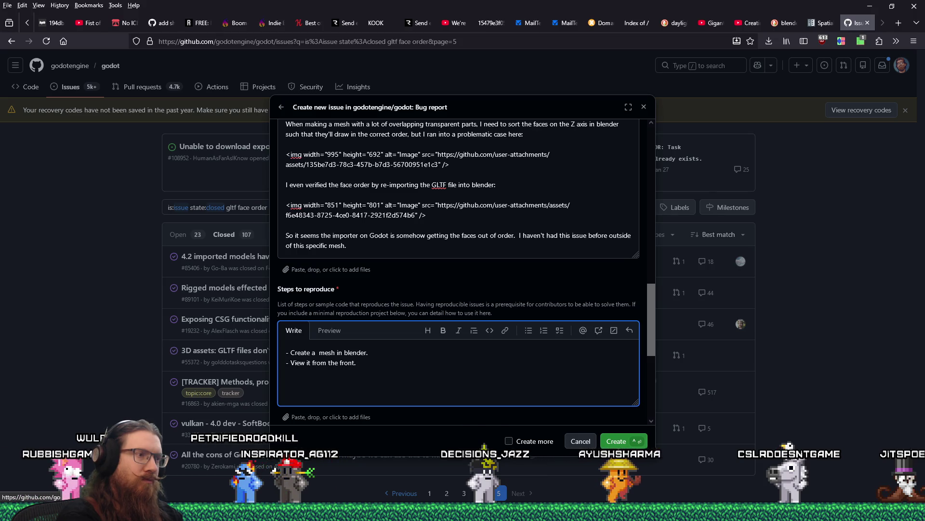
Step: Add the front ortho viewing step and begin the 'F3 (or whatever...' search step
text(.)
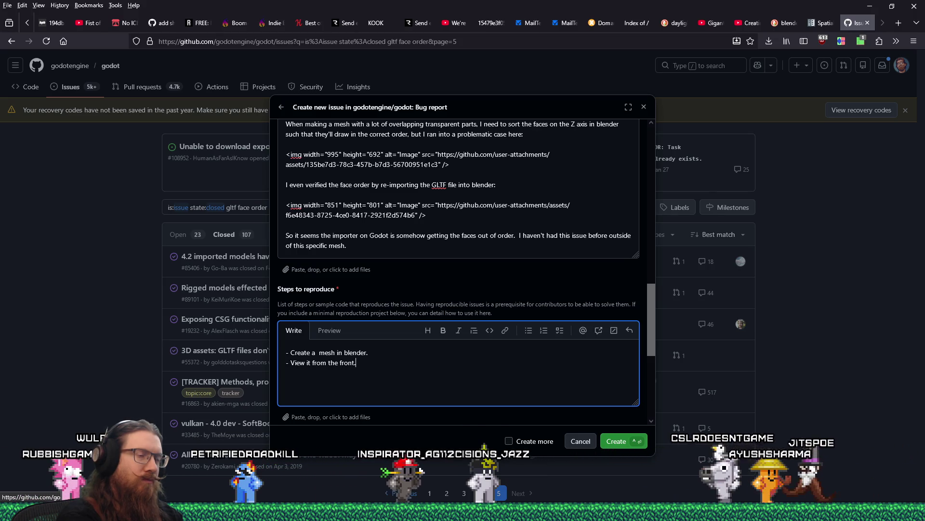
key(BackSpace)
text(ortho)
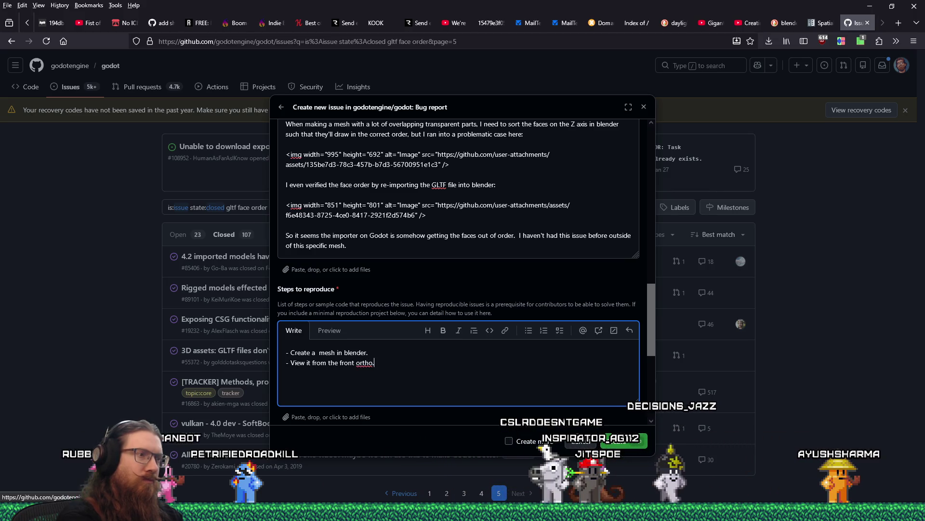
text(.)
key(Return)
text(F3 (or whatever your search is)
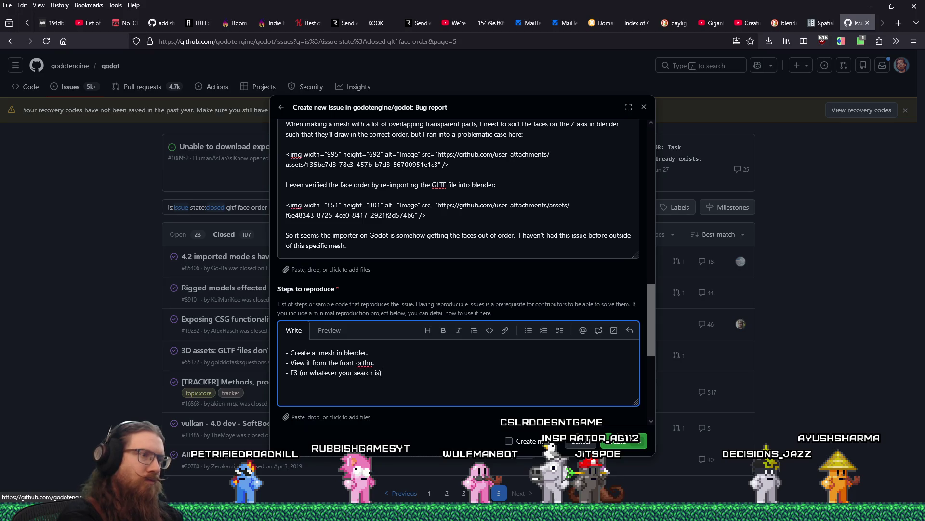
key(alt+Tab)
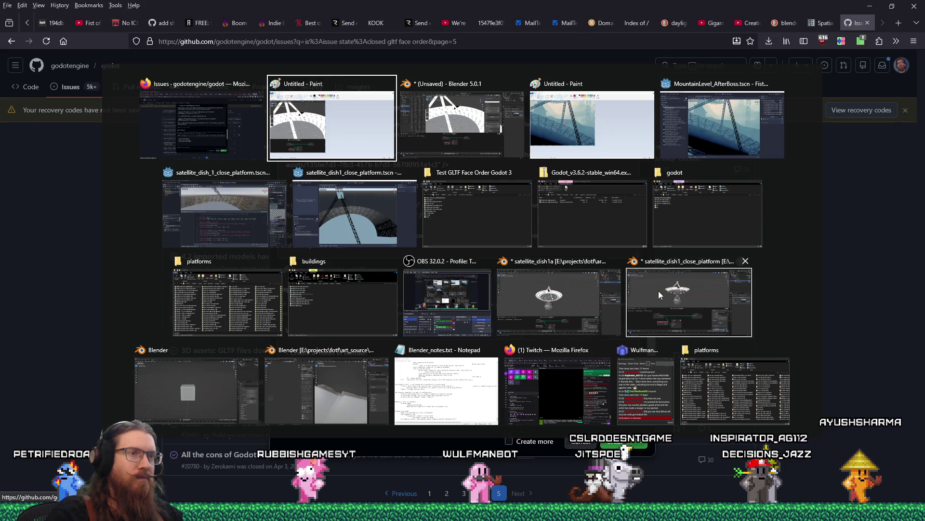
Step: In Blender, put the dish meshes in Edit Mode, select everything, and search F3 for 'sort'
click(596, 293)
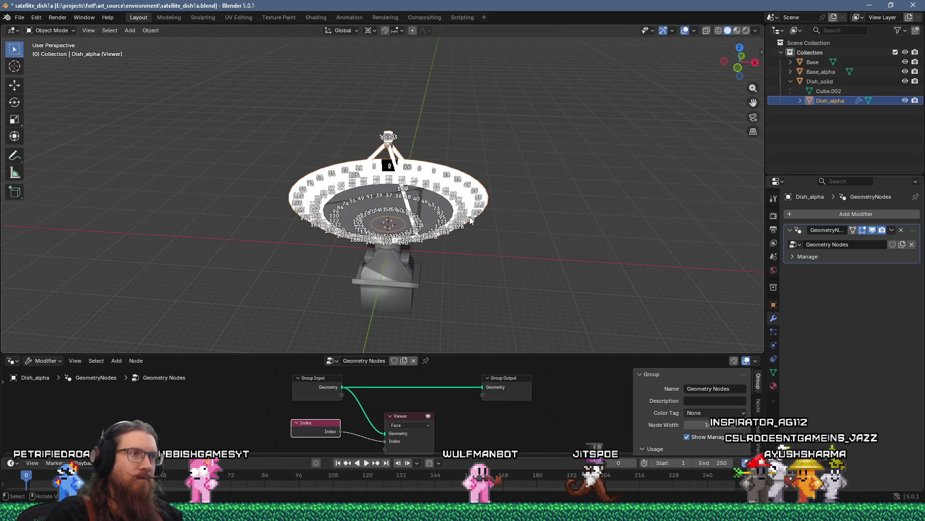
key(a)
key(Tab)
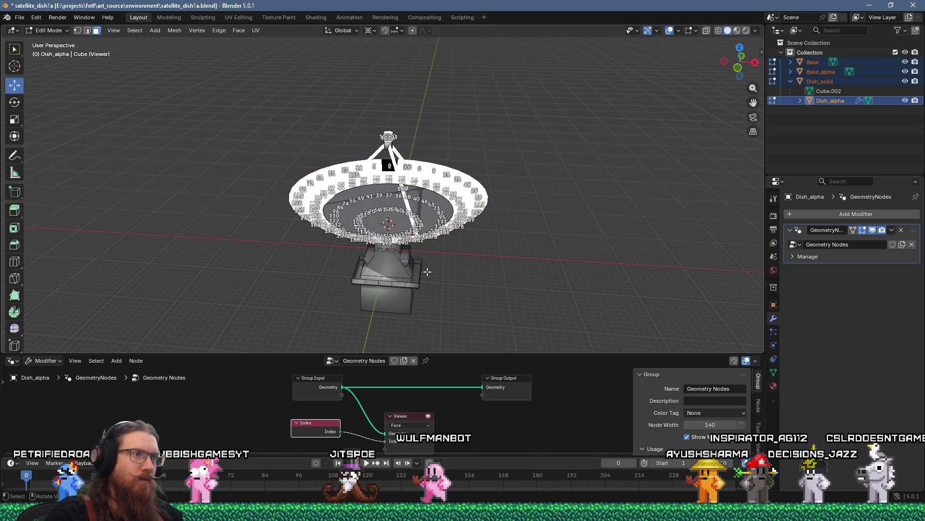
key(a)
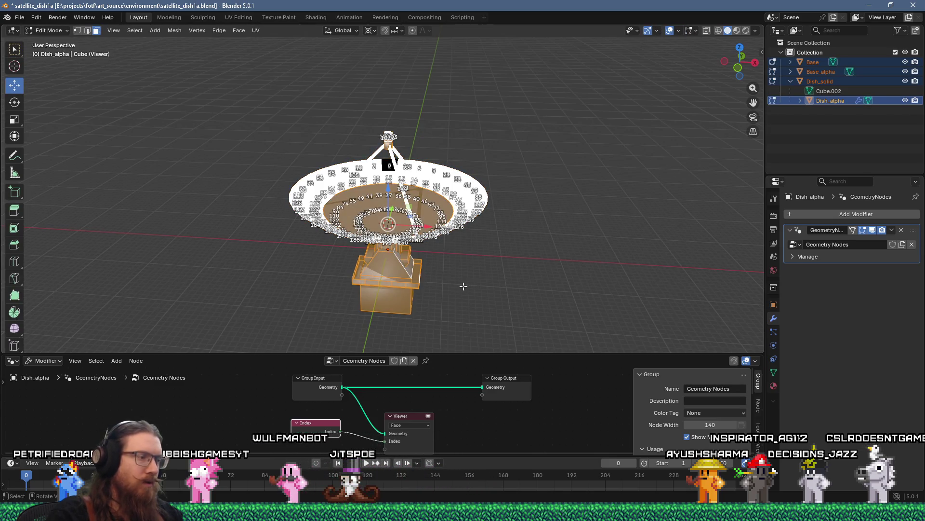
key(F3)
text(sort)
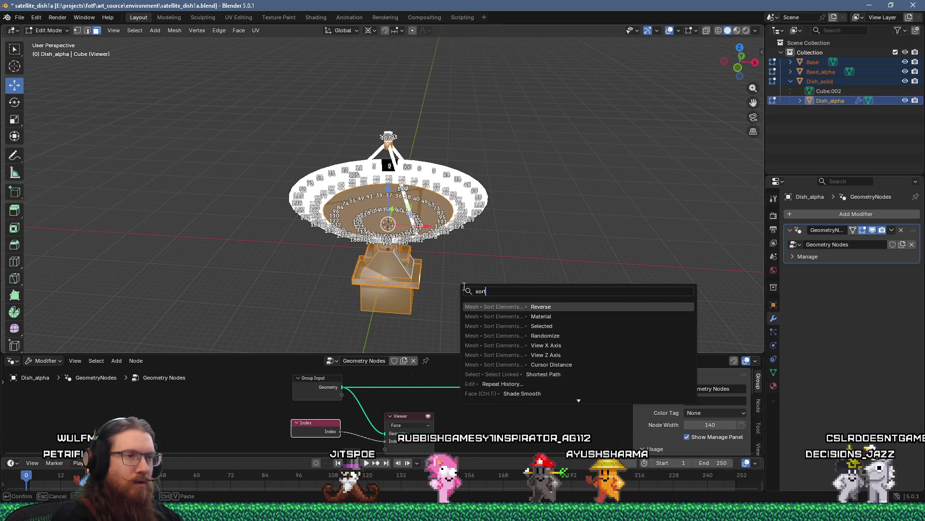
key(alt+Tab)
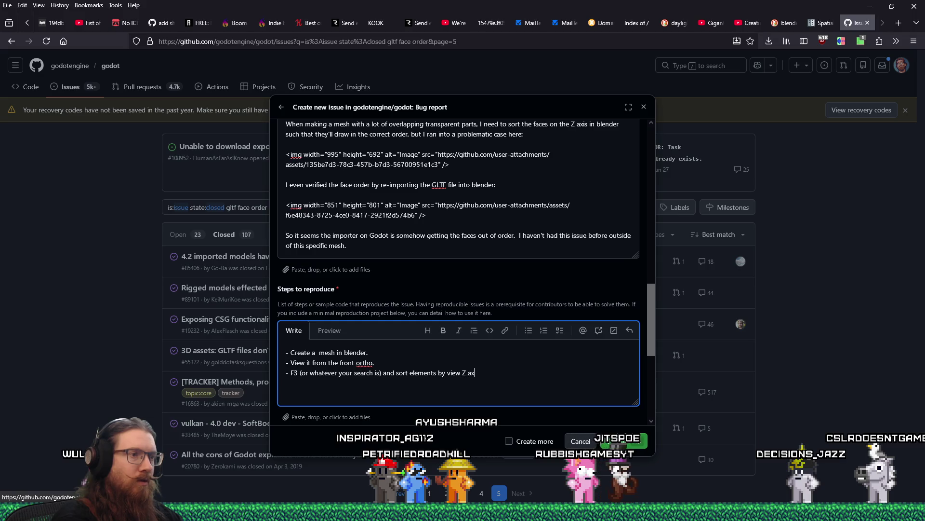
Step: After rechecking Blender's sort options, add the reproduction step '- Export gltf file.'
key(alt+Tab)
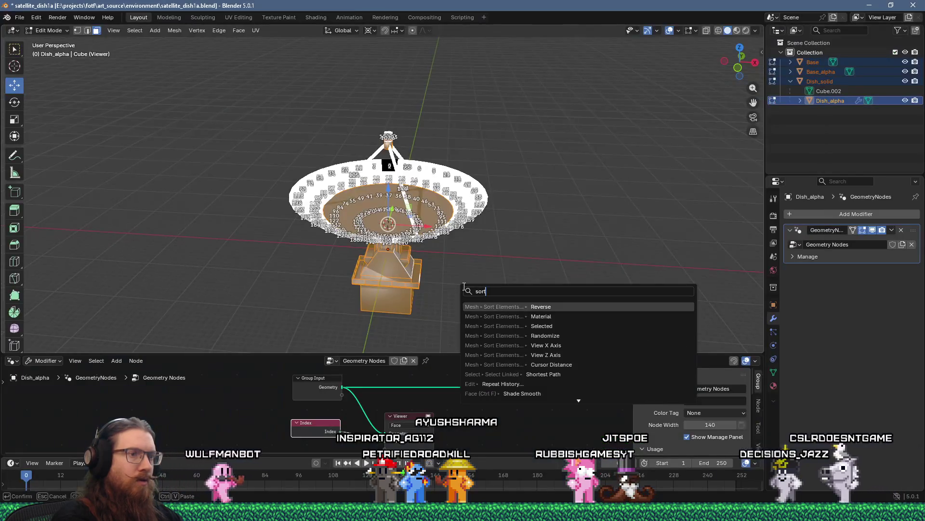
key(alt+Tab)
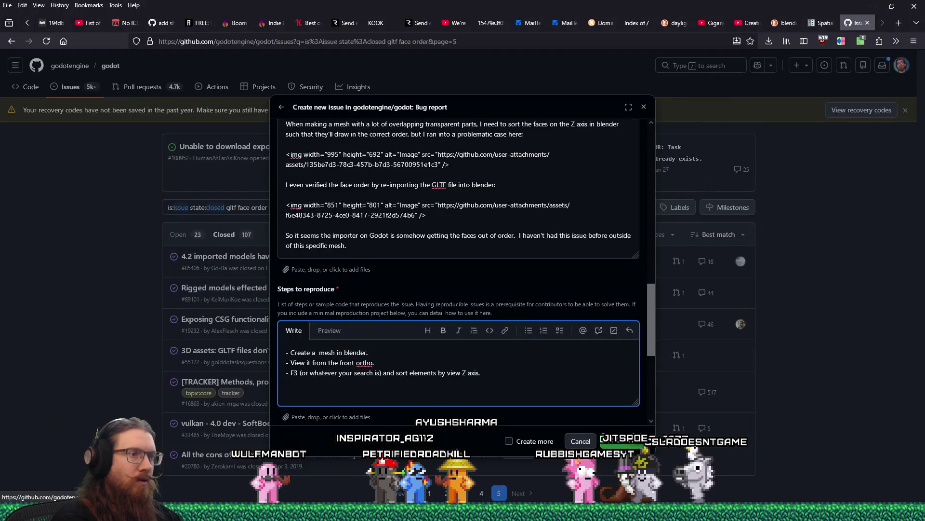
text(-)
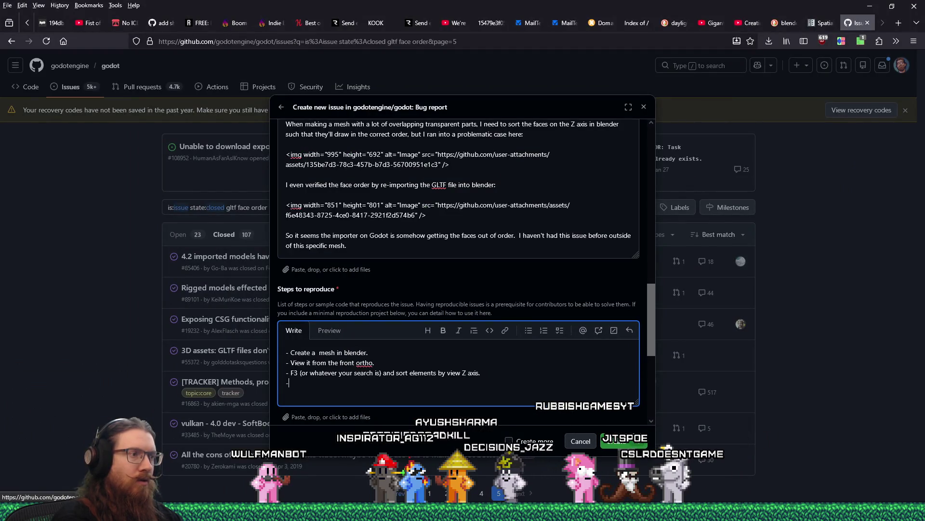
text( Export gl)
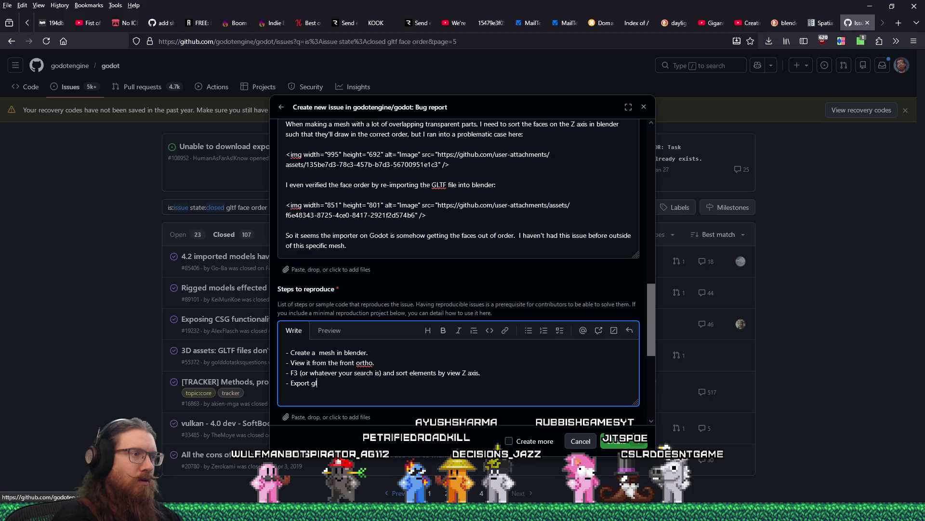
text(tf file.)
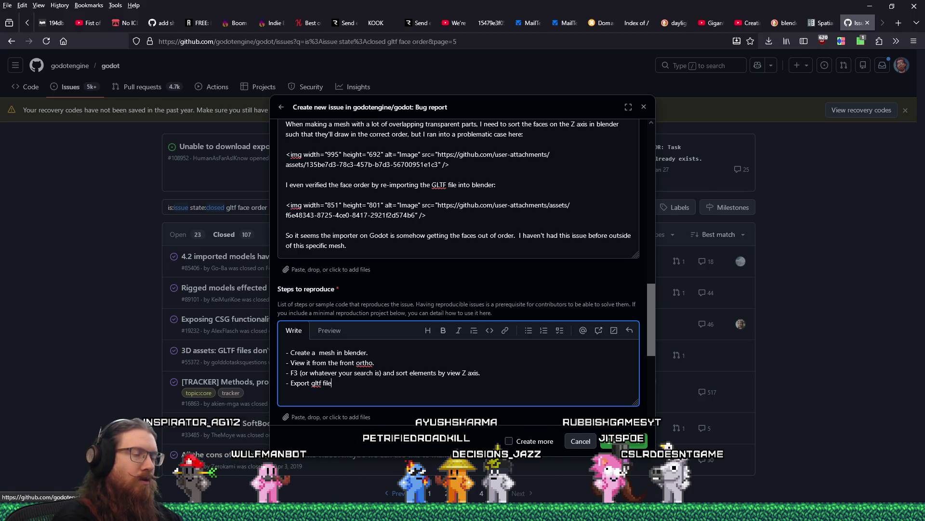
key(Return)
Step: Add steps on applying an alpha material and the draw order not matching Blender's face order
text(Apply m a)
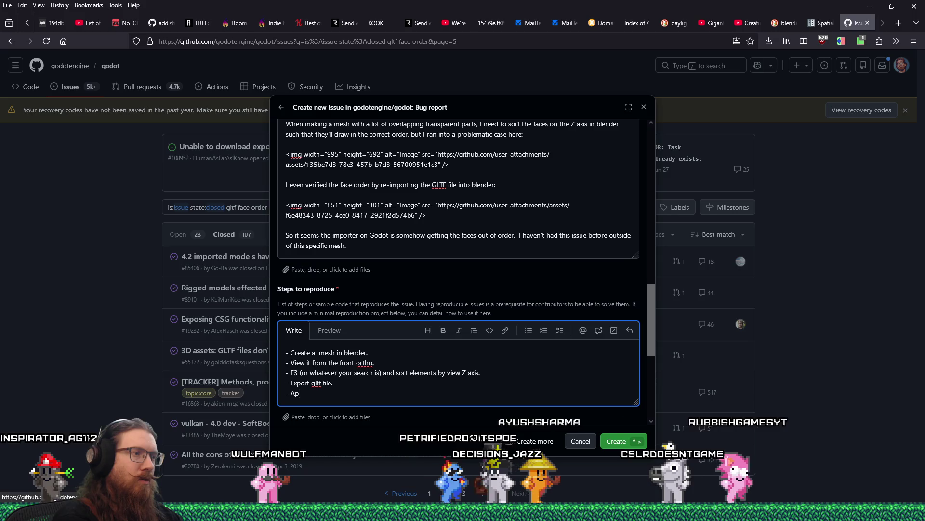
key(BackSpace)
key(BackSpace)
text(aterial with alpha that ma)
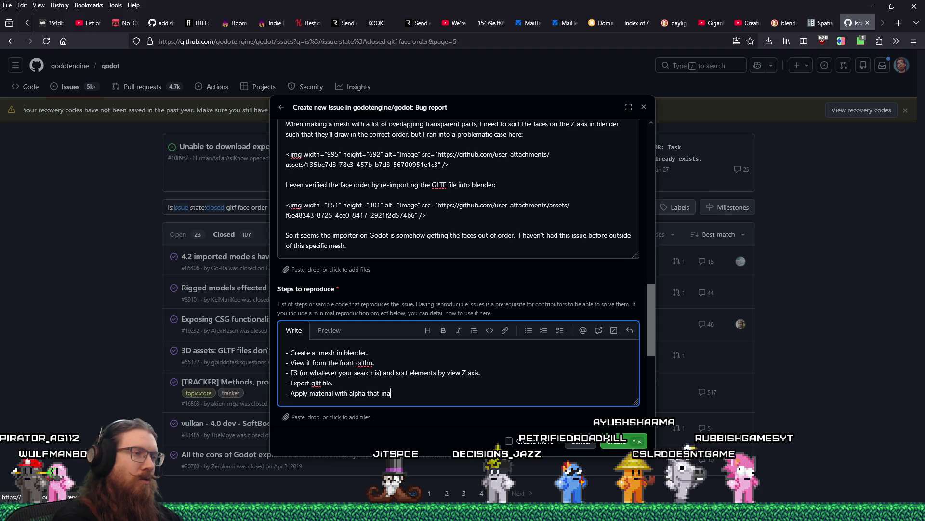
text(viou)
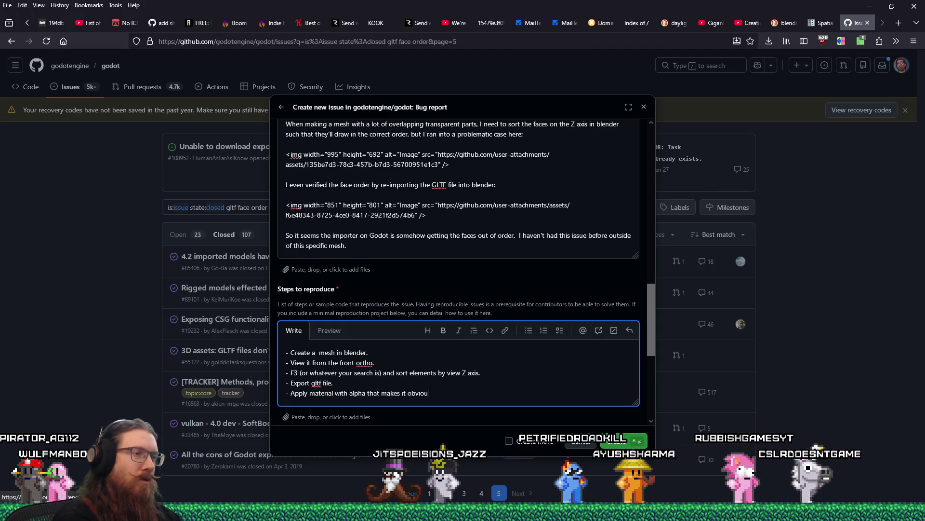
text(s what the draw order is.)
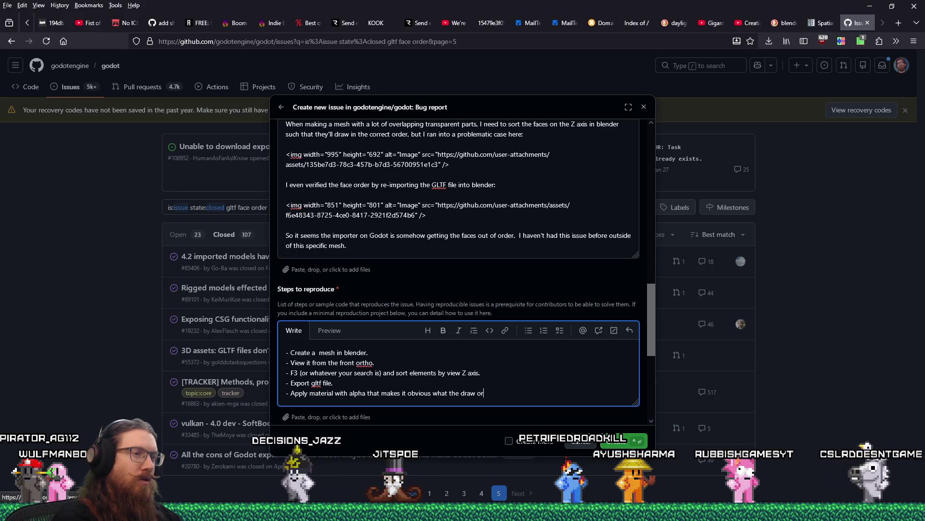
key(Return)
text(- Note that)
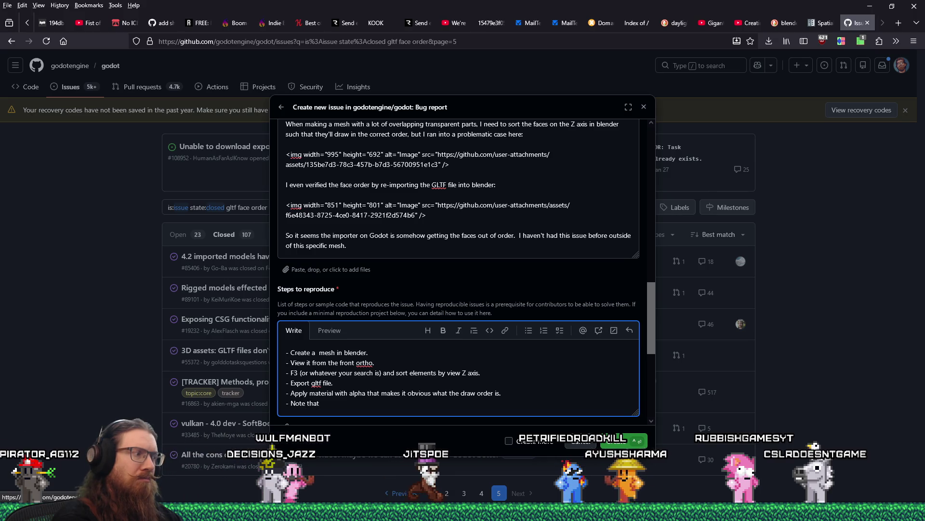
text(in some cases, the draw order doesn't)
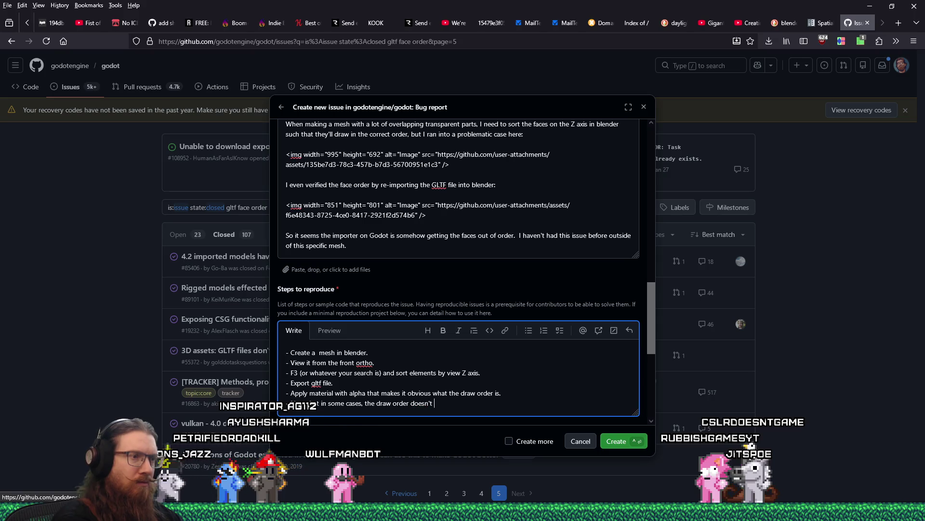
text(er in blender)
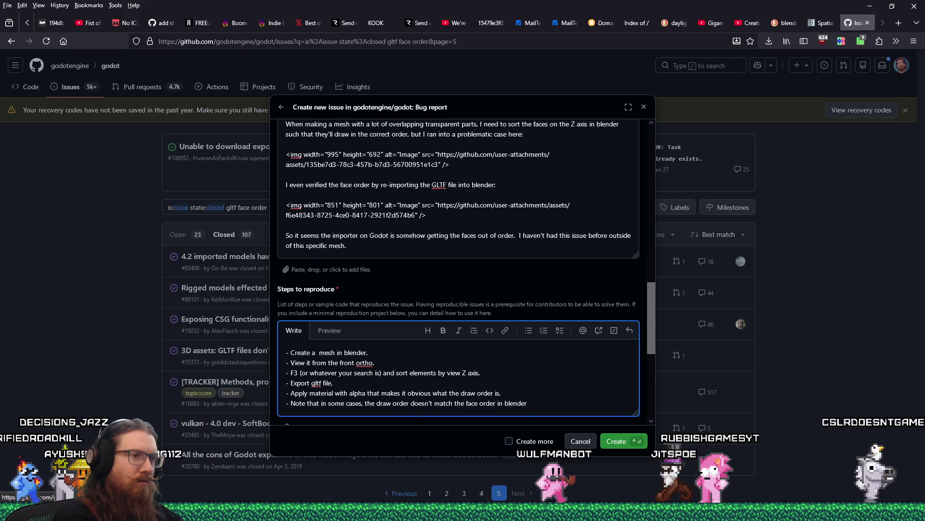
text( (see MRP for example).)
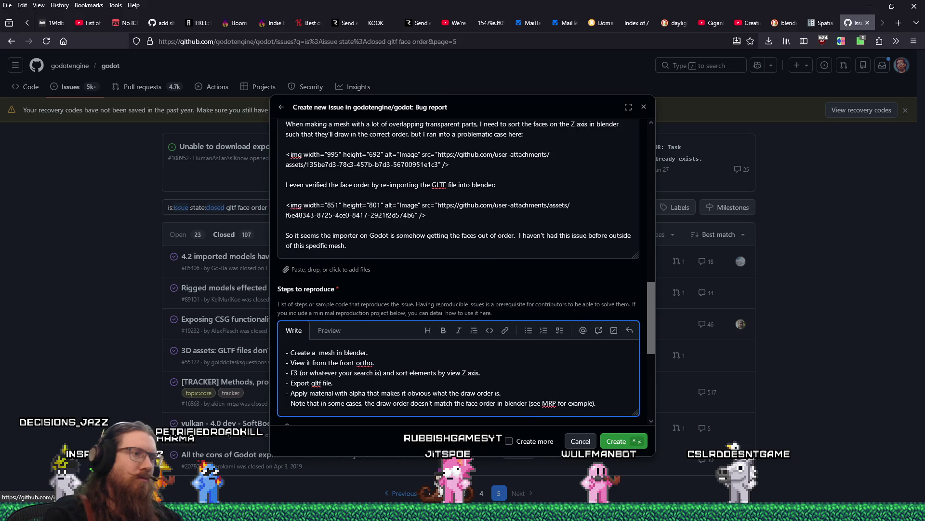
Step: Move down to the minimal reproduction project comment box on the issue form
scroll(476, 245, down, 5)
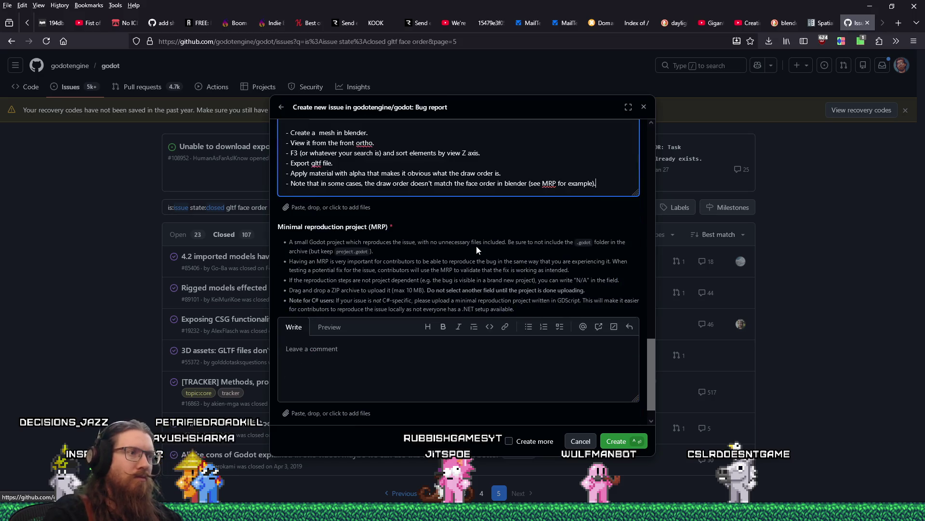
click(403, 374)
scroll(415, 364, down, 1)
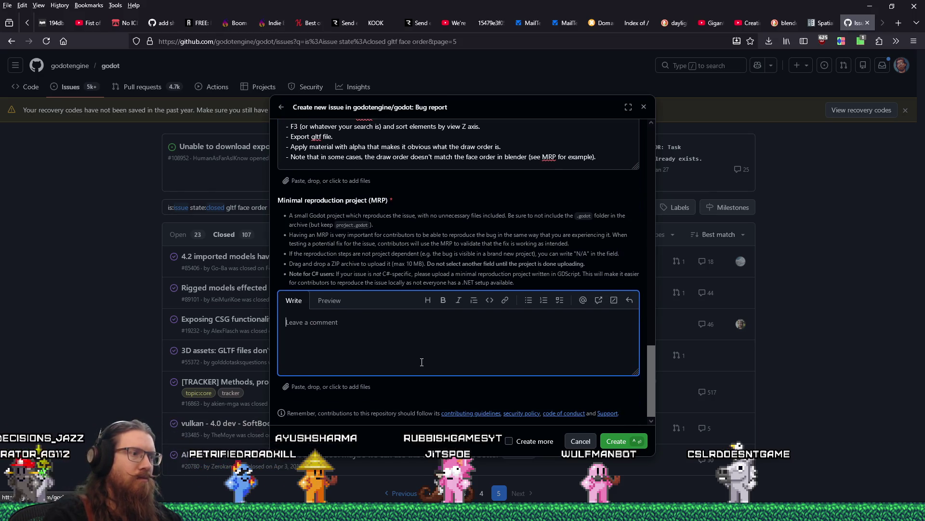
mouse_move(918, 469)
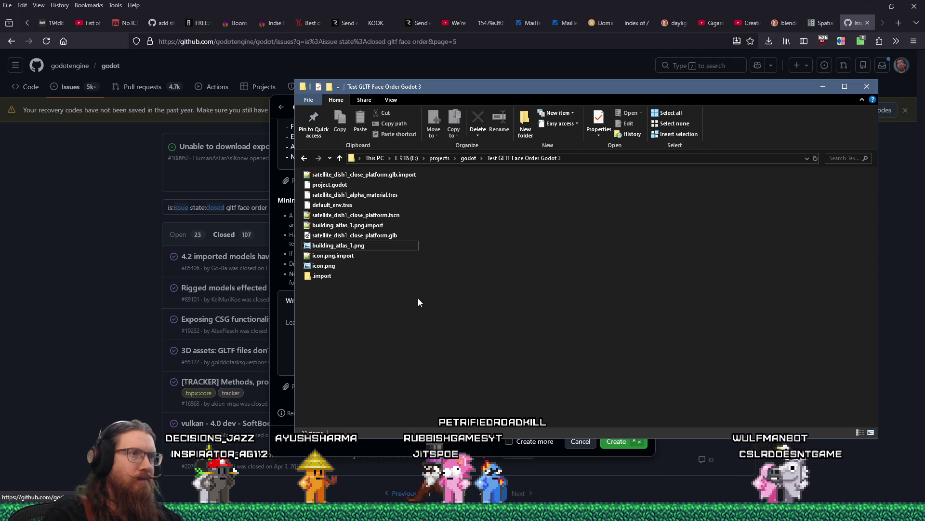
Step: Compress the Test GLTF Face Order Godot 3 folder into a zip, keeping the default name
click(474, 162)
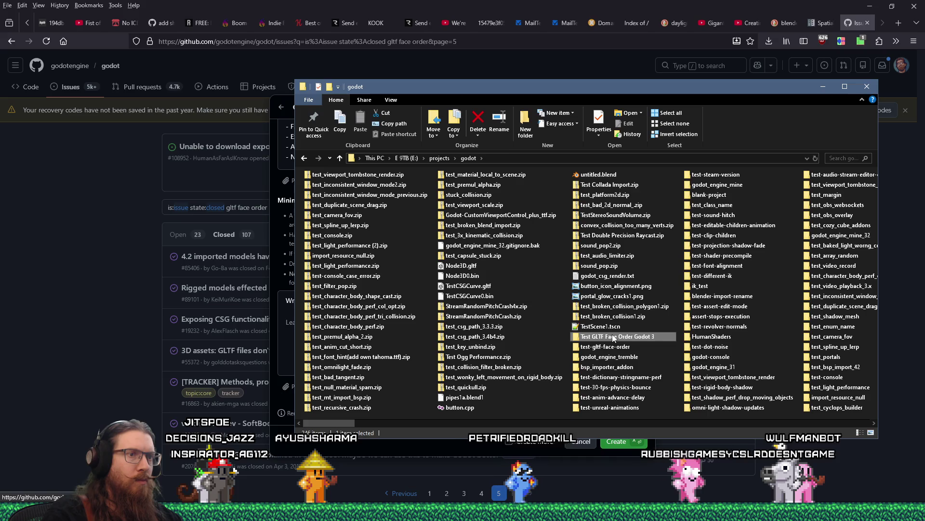
right_click(613, 337)
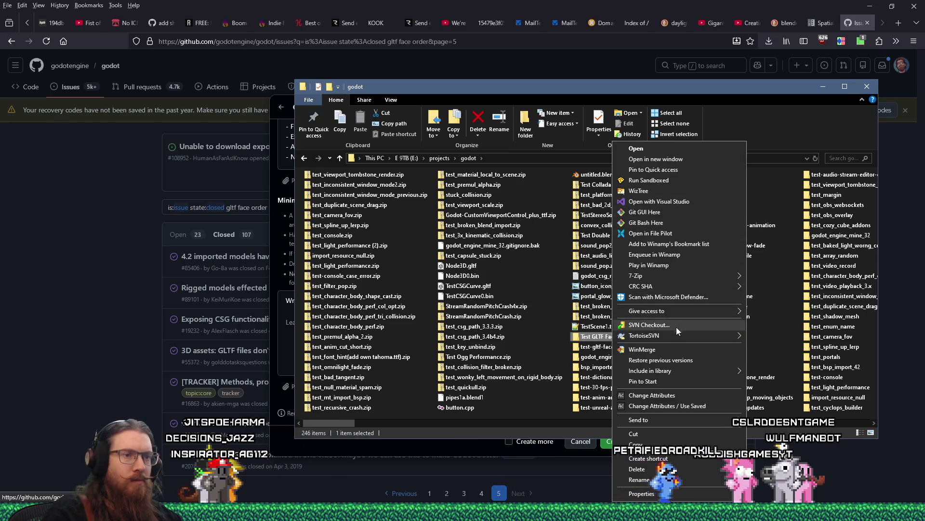
click(776, 430)
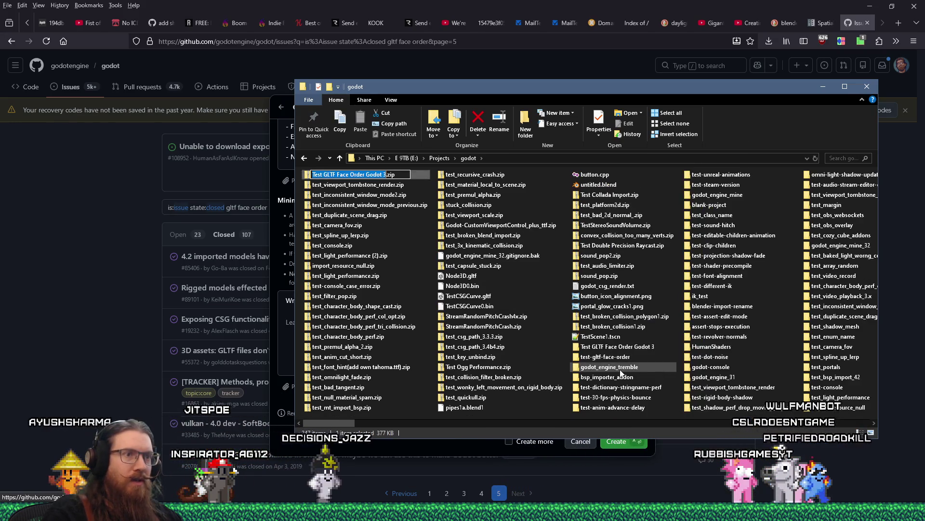
key(Return)
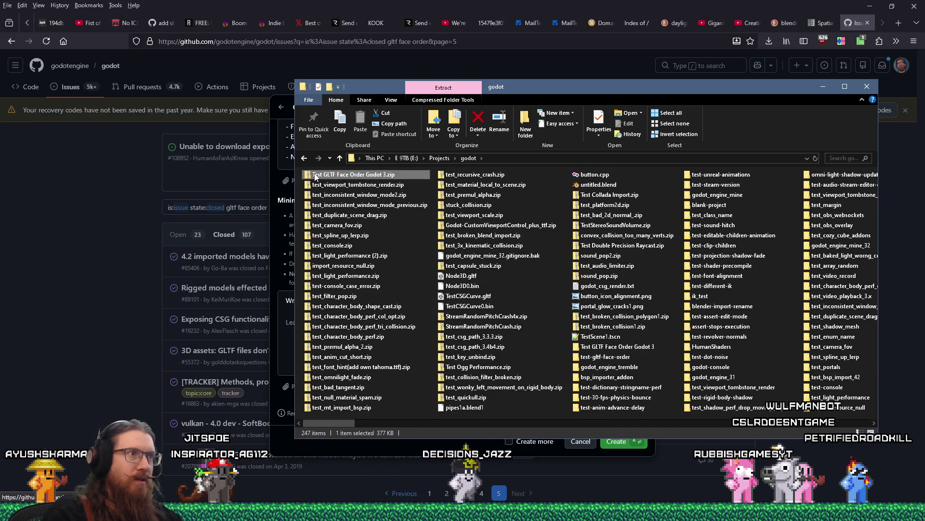
Step: Inspect the zip's contents, keeping the .import folder inside the project
double_click(315, 175)
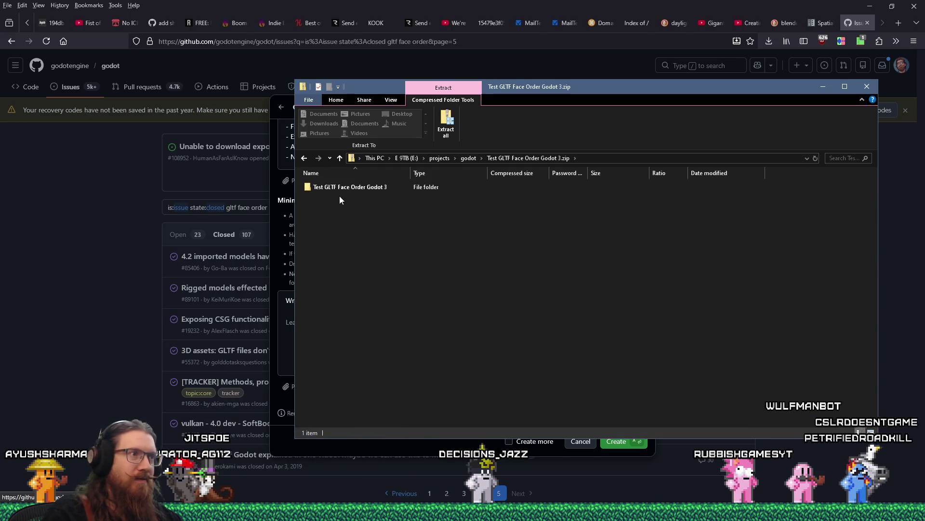
double_click(342, 188)
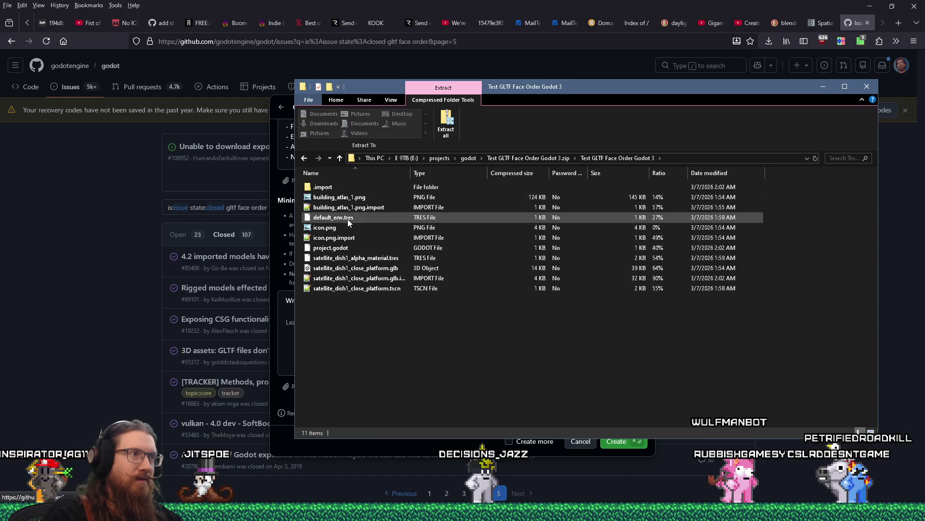
right_click(328, 190)
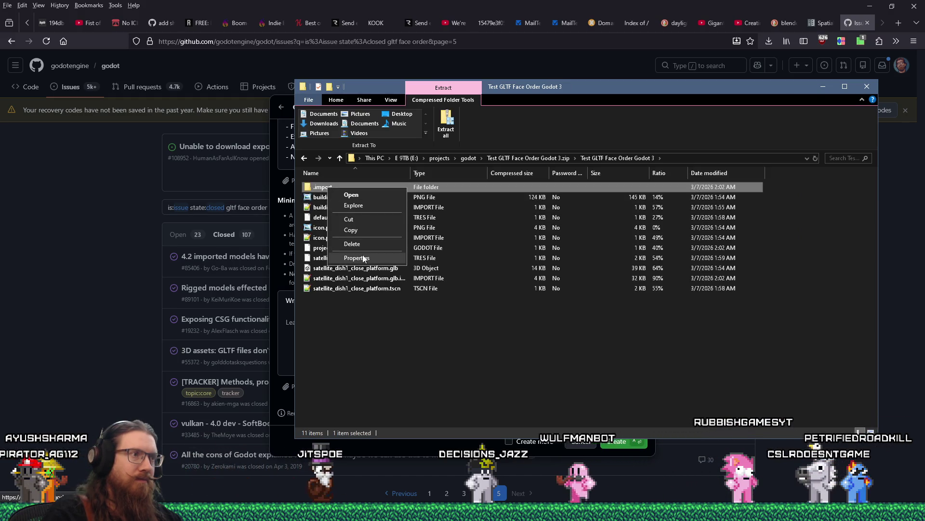
click(364, 244)
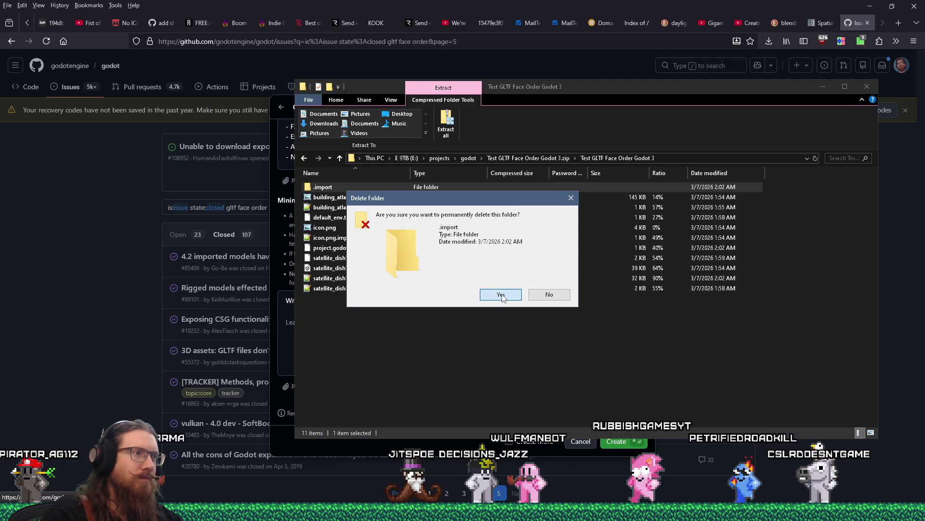
mouse_move(452, 202)
mouse_down()
mouse_move(558, 360)
mouse_move(556, 339)
mouse_up()
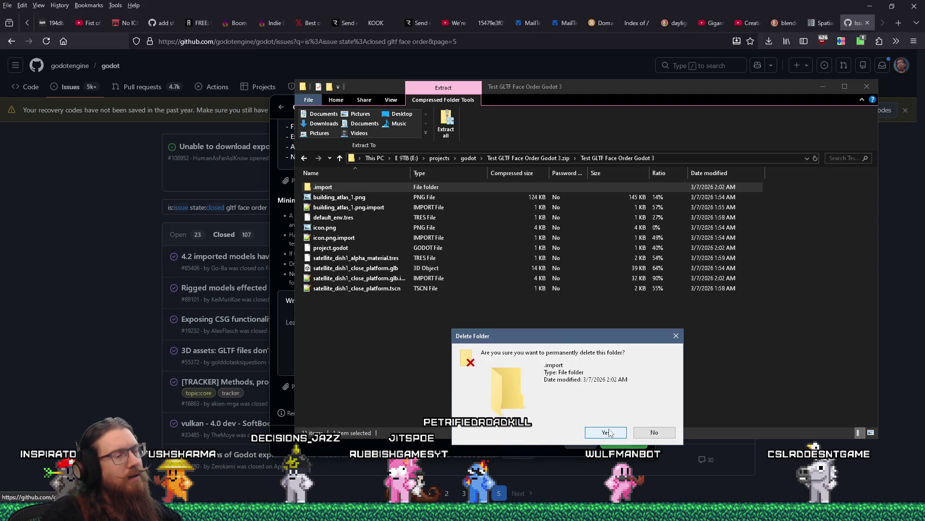
click(651, 434)
mouse_move(522, 89)
mouse_down()
mouse_move(758, 103)
mouse_move(427, 96)
mouse_up()
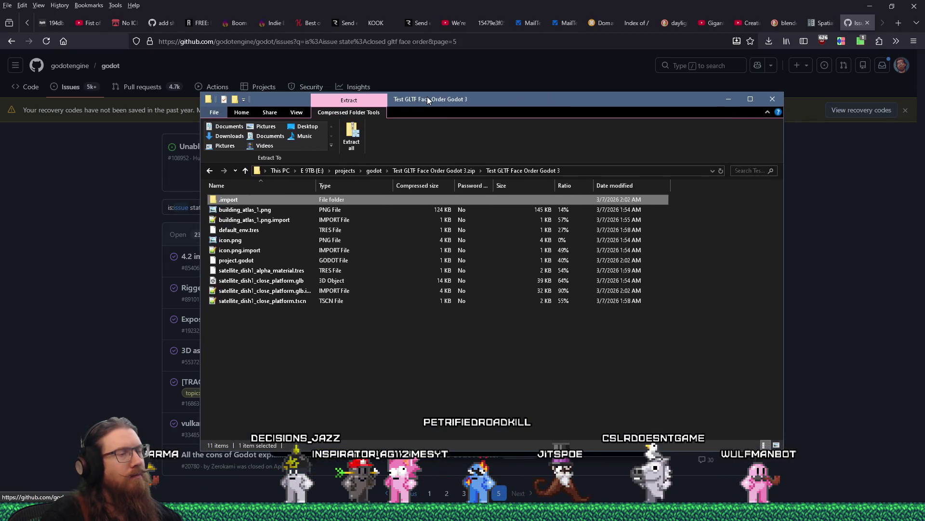
Step: Attach Test GLTF Face Order Godot 3.zip to the issue's MRP field
click(210, 171)
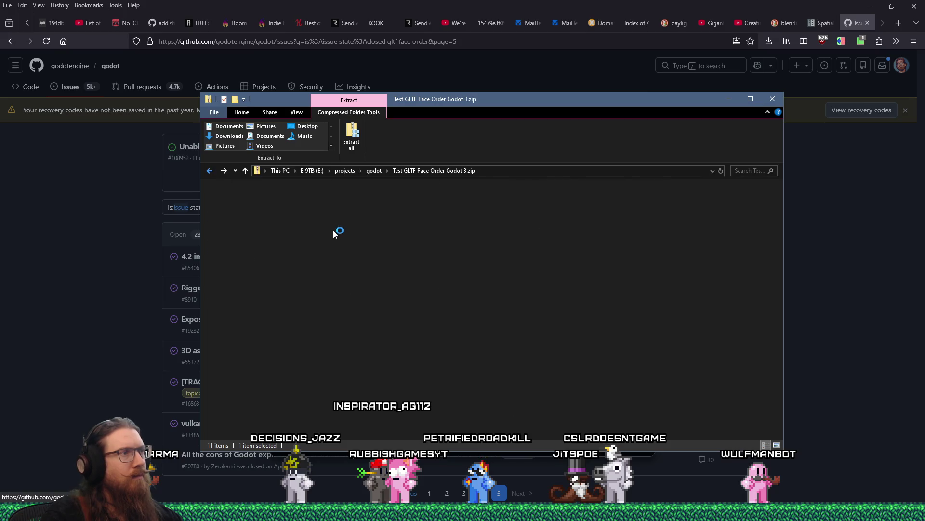
click(210, 172)
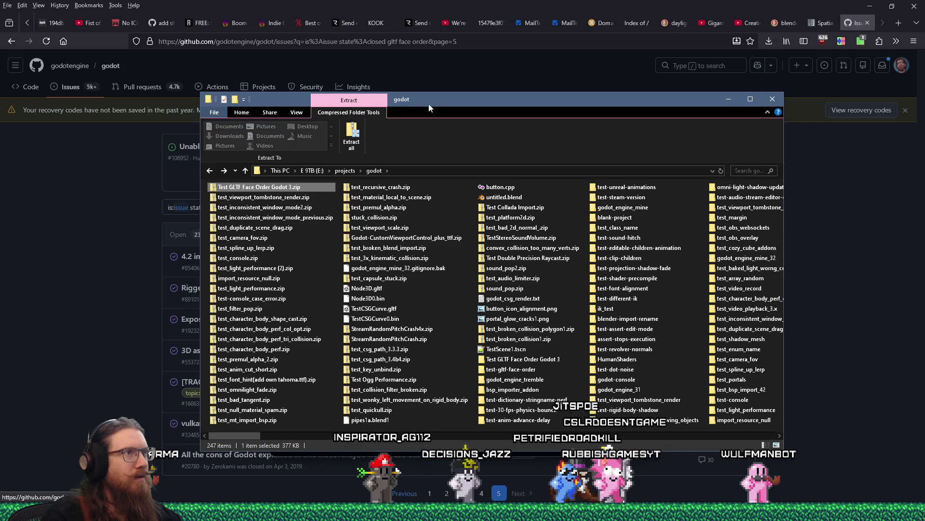
drag(434, 99, 718, 108)
drag(543, 196, 403, 324)
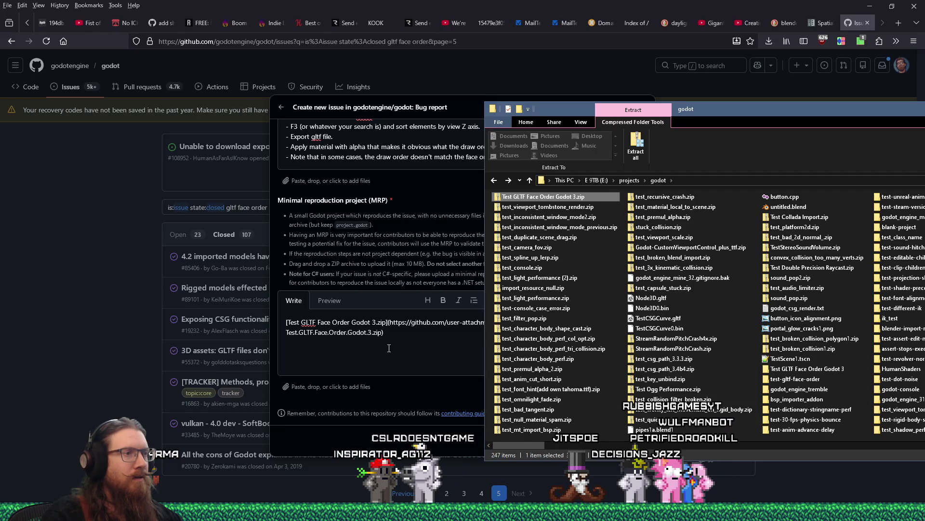
Step: Submit the bug report and review published issue #117168 and its embedded screenshots
click(394, 344)
click(608, 445)
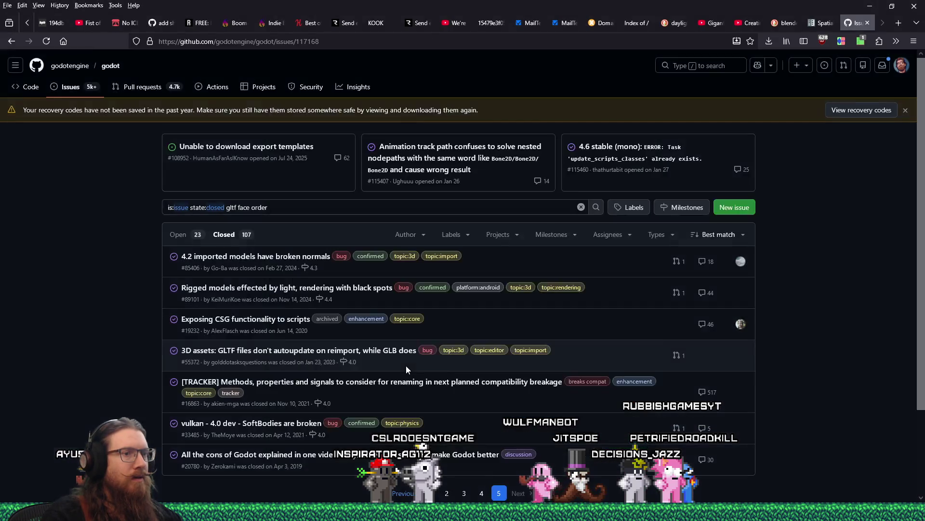
scroll(407, 369, down, 5)
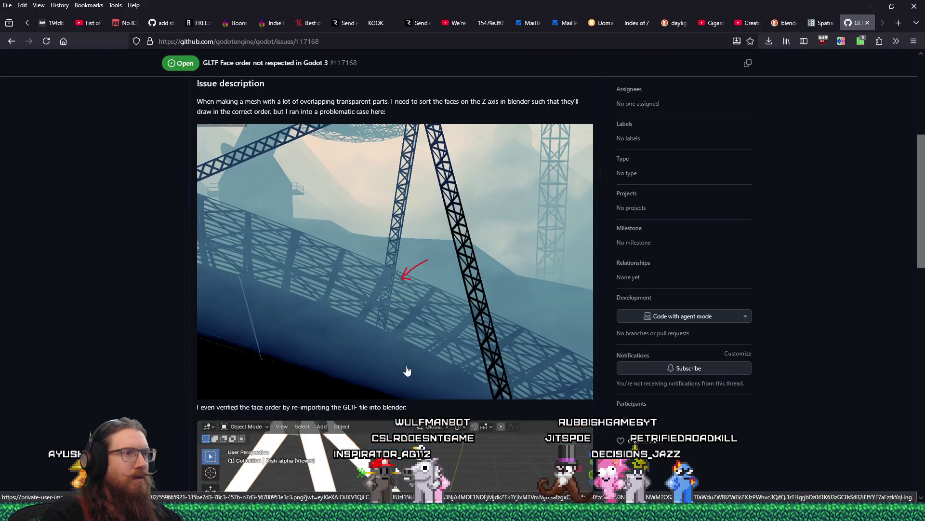
scroll(406, 369, down, 3)
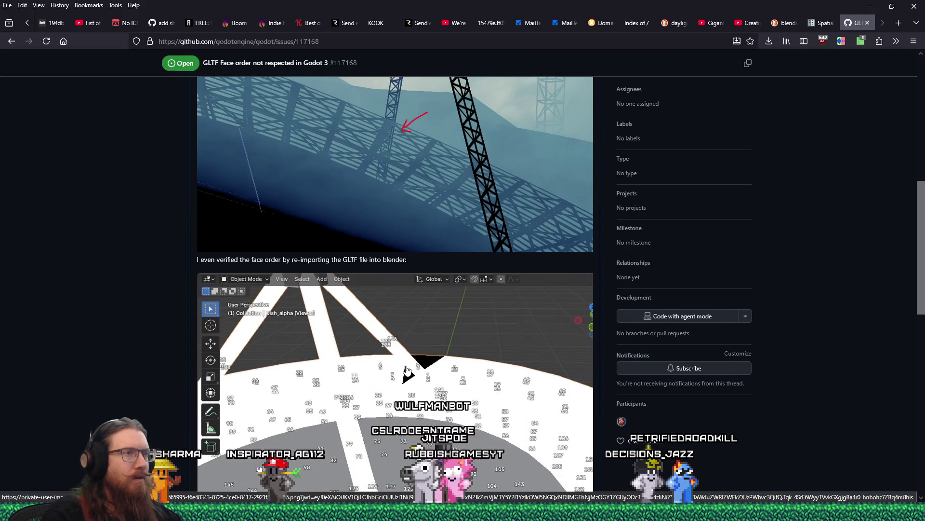
scroll(406, 369, down, 7)
scroll(407, 366, up, 10)
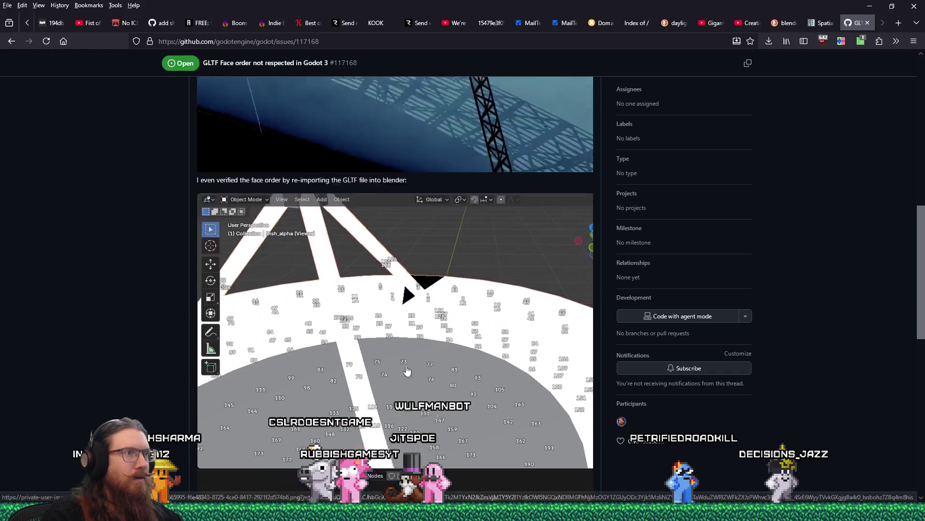
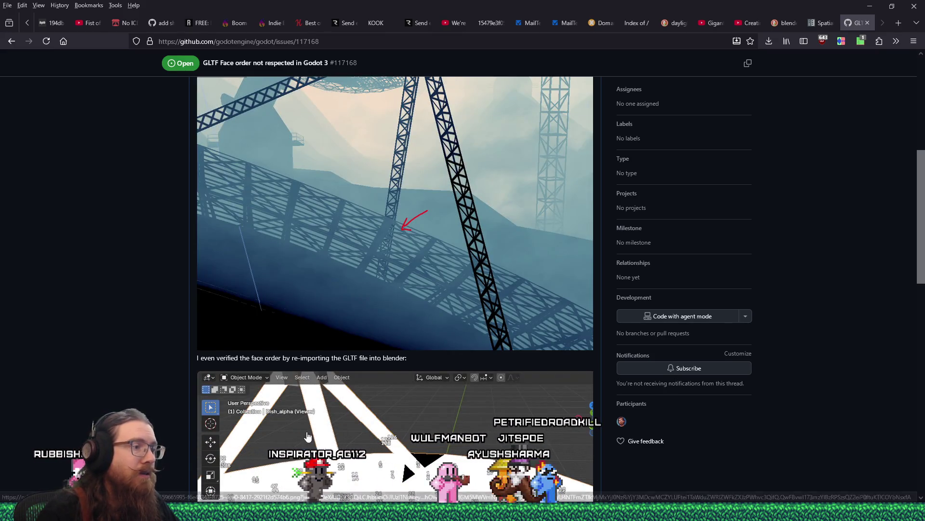
Step: Scroll the GitHub issue to the Blender screenshot of numbered dish faces, then return to Godot
scroll(407, 369, down, 5)
scroll(296, 377, down, 3)
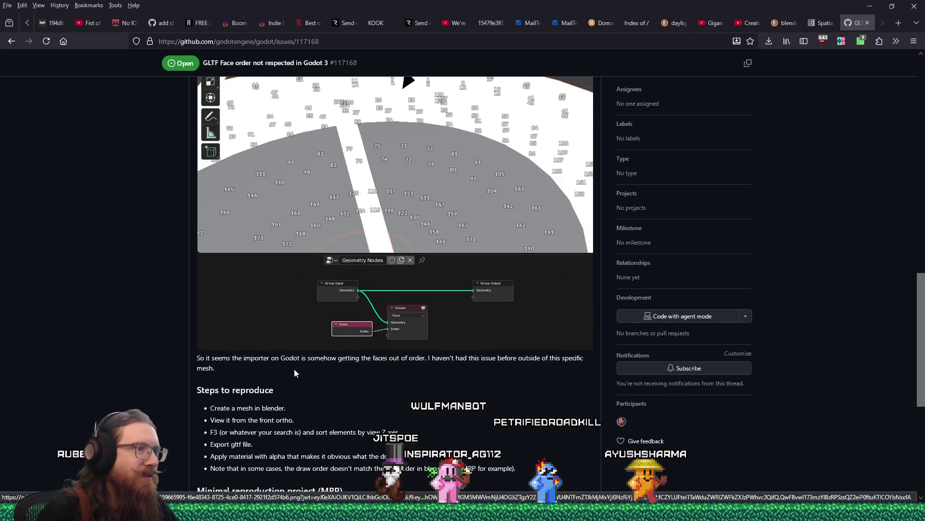
scroll(295, 373, up, 2)
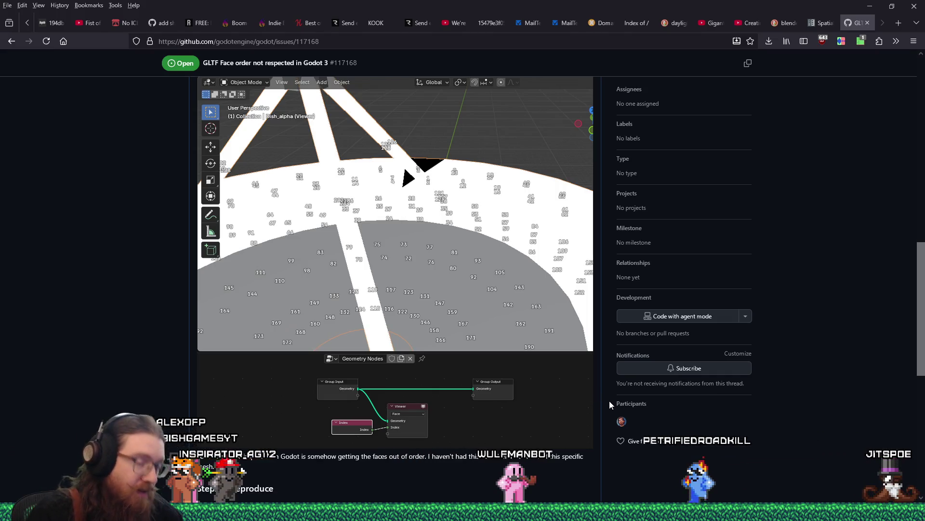
key(alt+Tab)
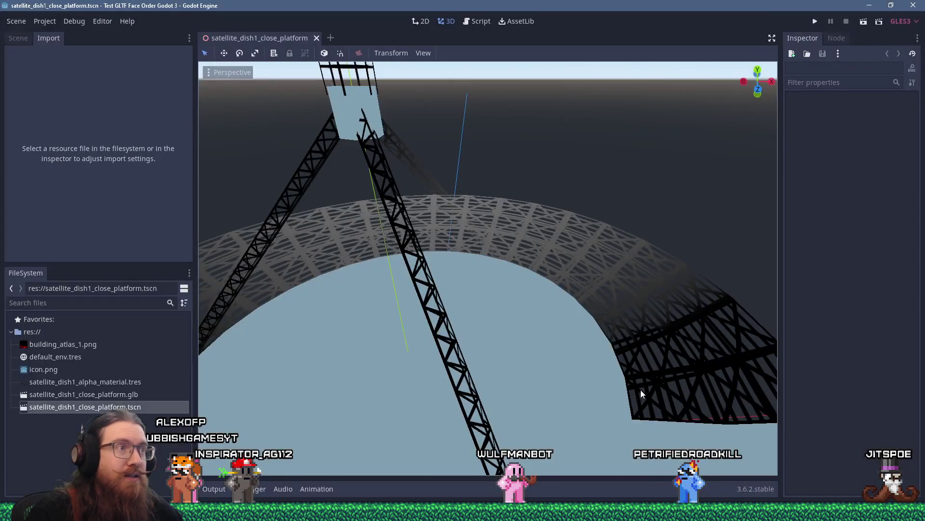
scroll(499, 300, up, 5)
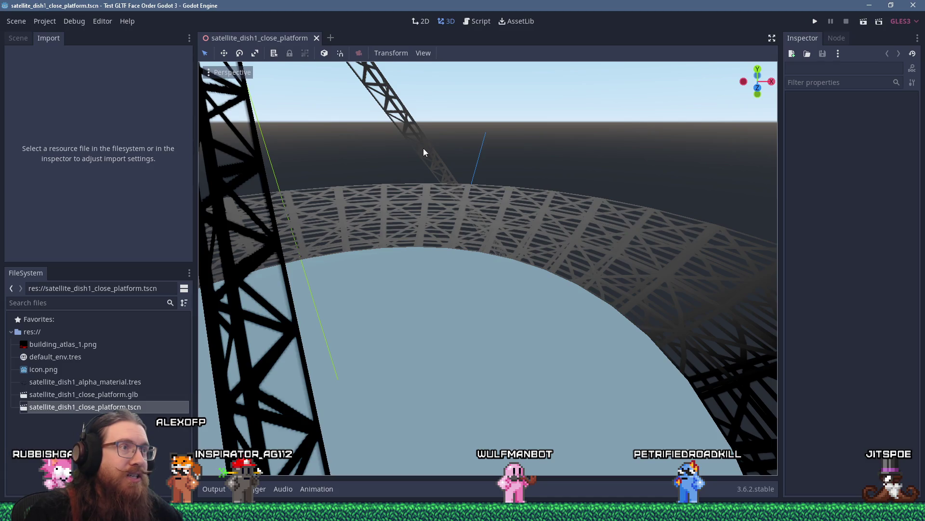
mouse_move(423, 149)
mouse_down()
mouse_move(409, 151)
mouse_move(440, 159)
mouse_move(489, 204)
mouse_up()
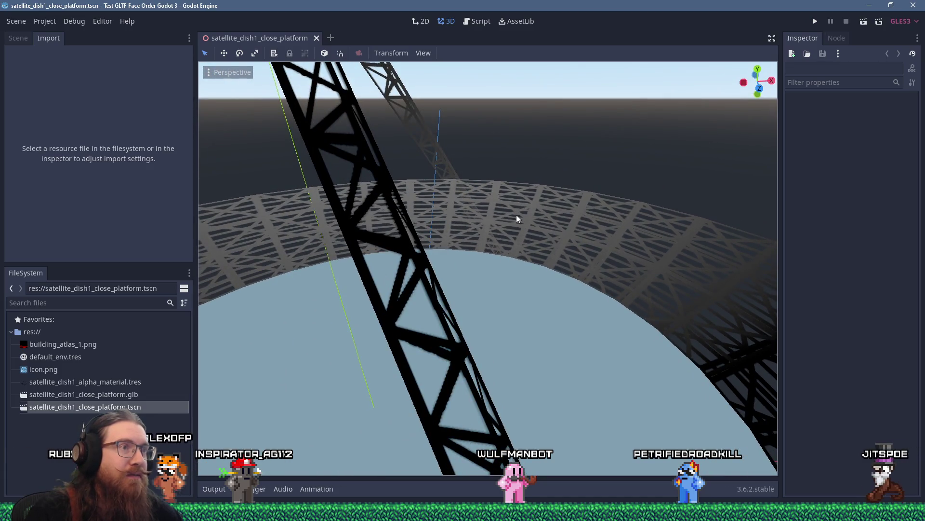
scroll(516, 218, up, 5)
mouse_move(521, 220)
mouse_down()
mouse_move(549, 252)
mouse_move(571, 246)
mouse_move(525, 240)
mouse_move(585, 246)
mouse_move(597, 260)
mouse_move(572, 275)
mouse_move(485, 289)
mouse_move(538, 271)
mouse_move(543, 197)
mouse_move(542, 252)
mouse_up()
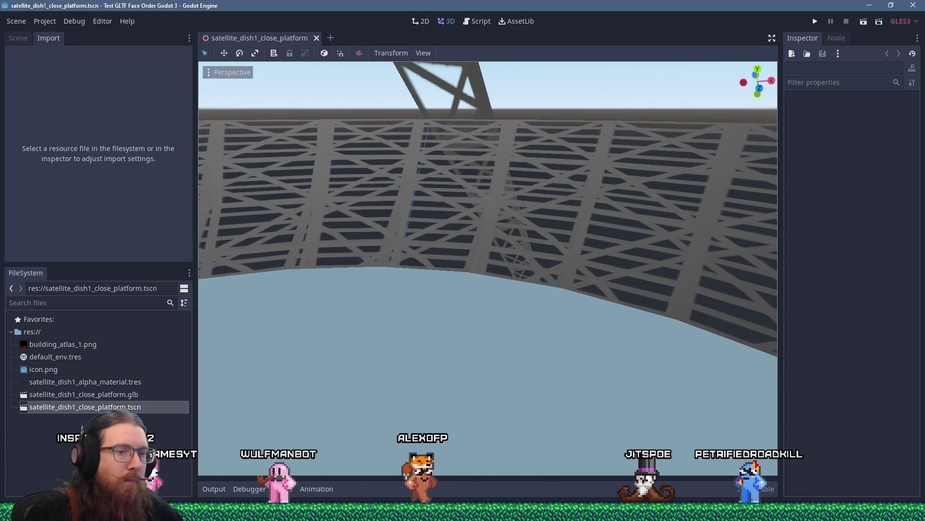
key(alt+Tab)
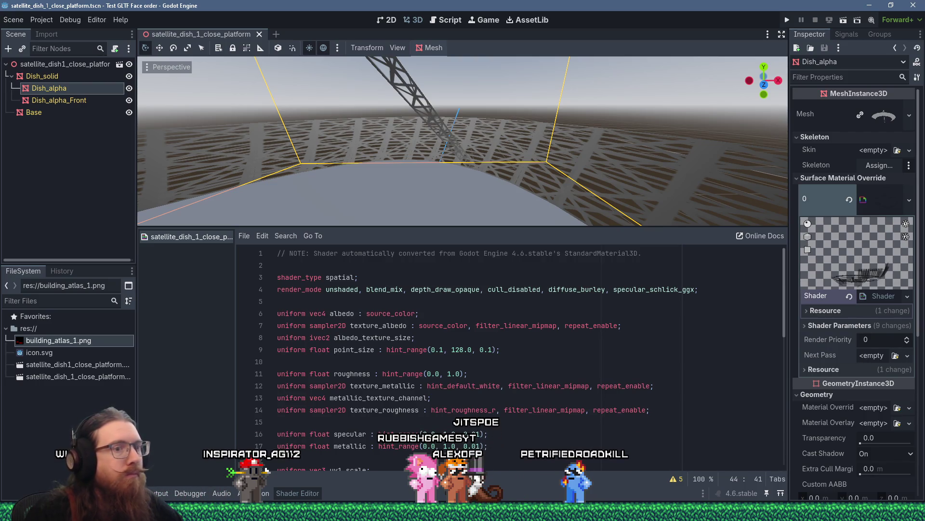
key(alt+Tab)
scroll(450, 287, down, 10)
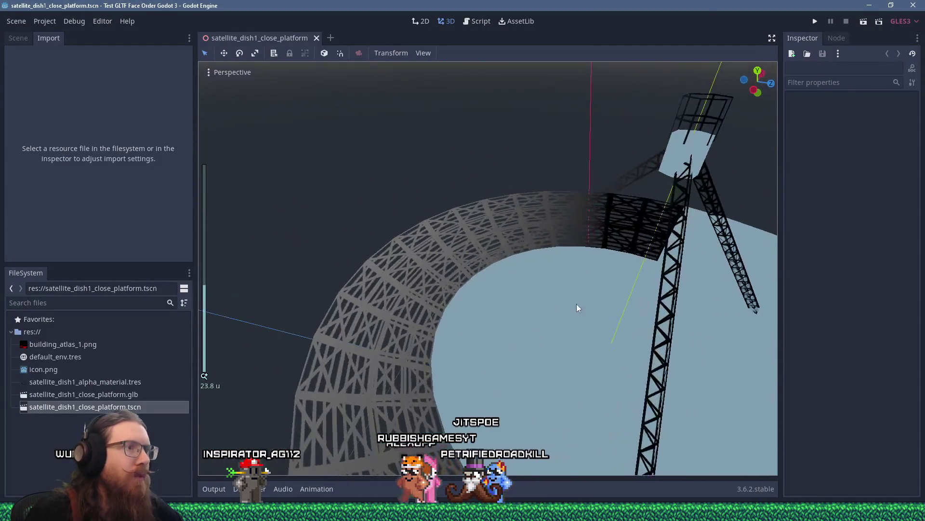
mouse_move(577, 303)
mouse_down()
mouse_move(600, 271)
mouse_move(556, 203)
mouse_move(508, 210)
mouse_move(470, 265)
mouse_move(411, 302)
mouse_move(453, 309)
mouse_up()
scroll(454, 309, up, 5)
drag(498, 288, 539, 261)
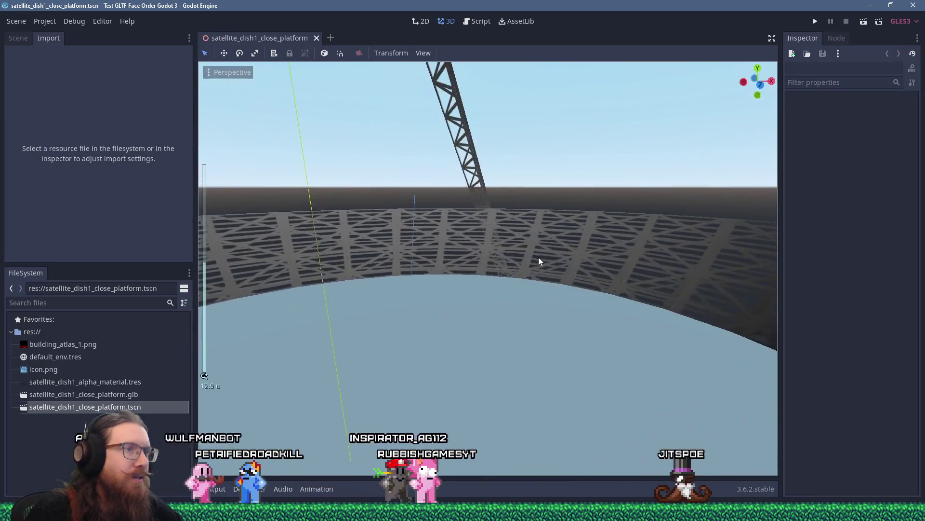
scroll(538, 260, up, 2)
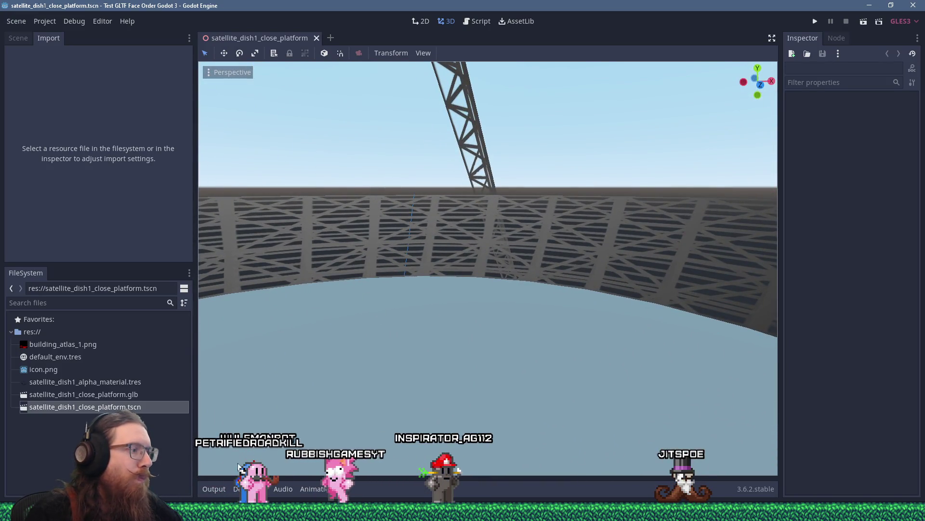
key(alt+Tab)
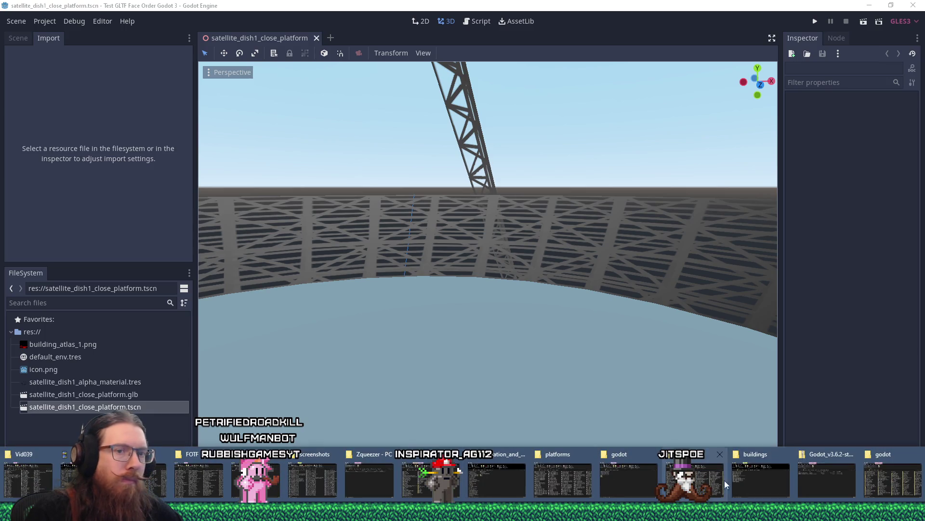
Step: Navigate File Explorer to e:\projects\fotf\fotf_godot\toimport\environment
click(815, 465)
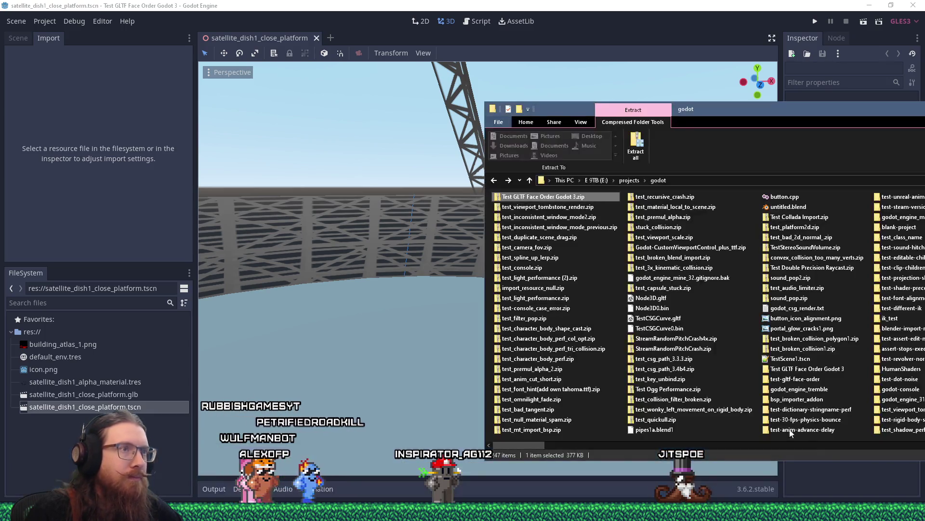
click(716, 181)
text(e:\)
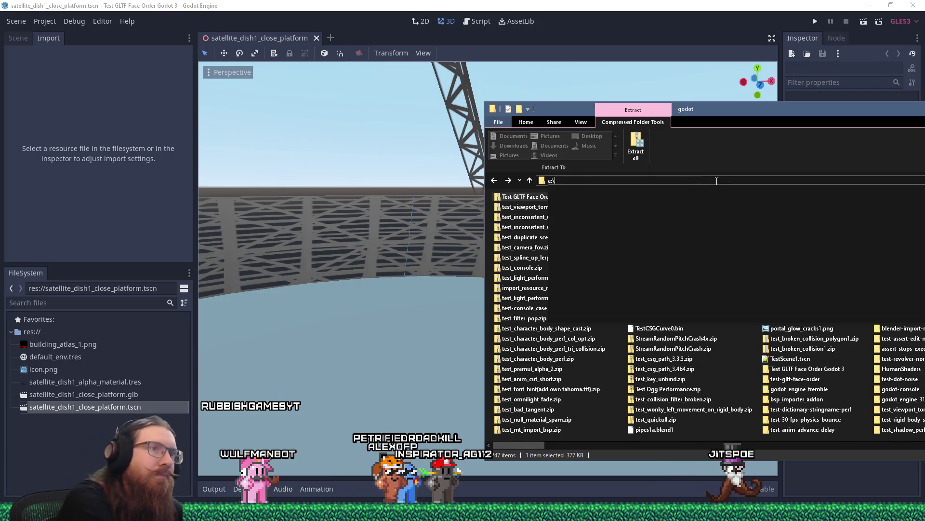
text(projects\)
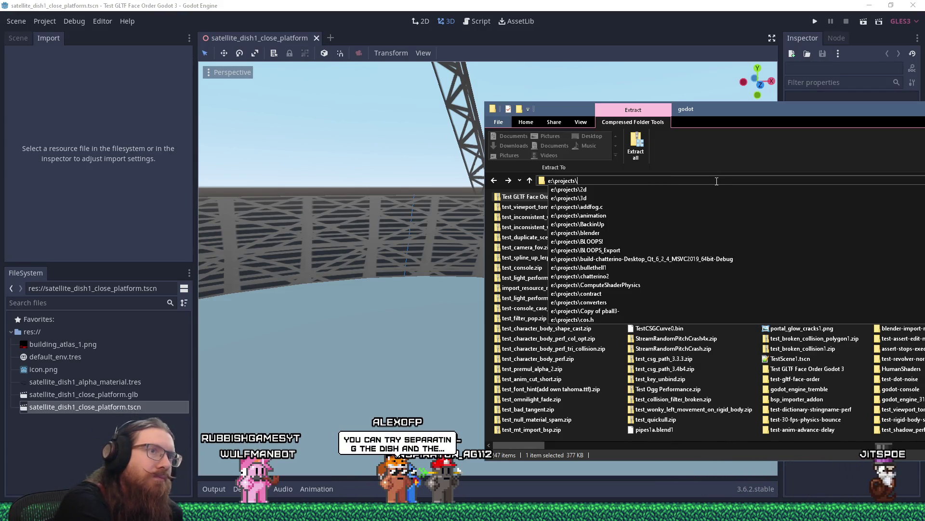
text(fotf\fotf)
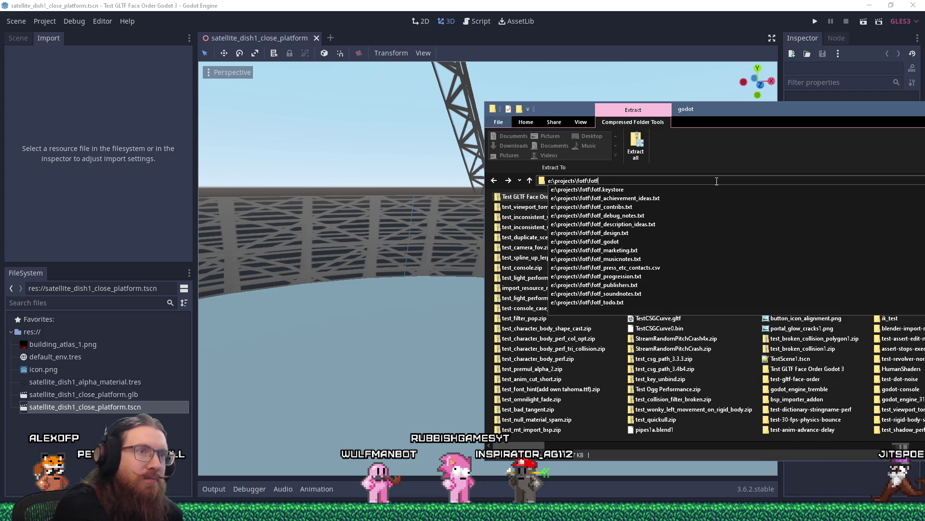
text(_go)
key(BackSpace)
key(BackSpace)
key(BackSpace)
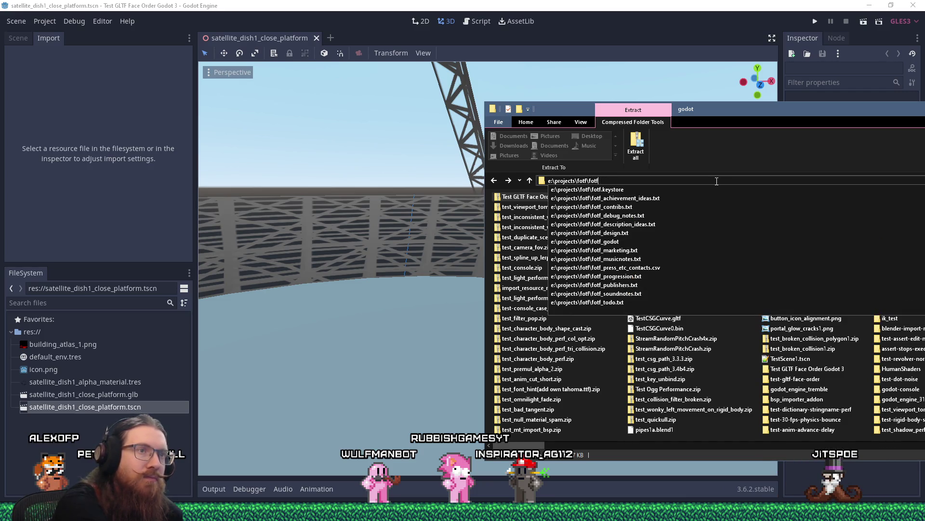
text(_godot\toimport)
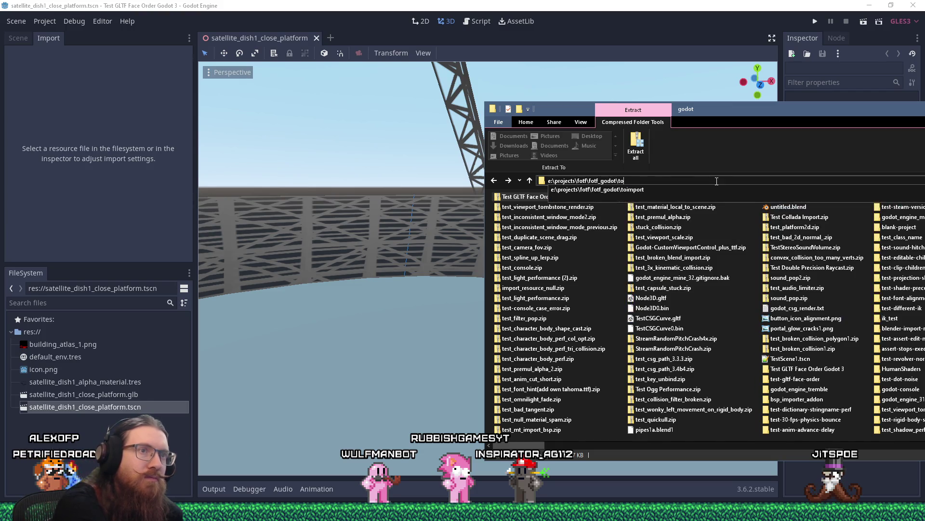
text(\environment)
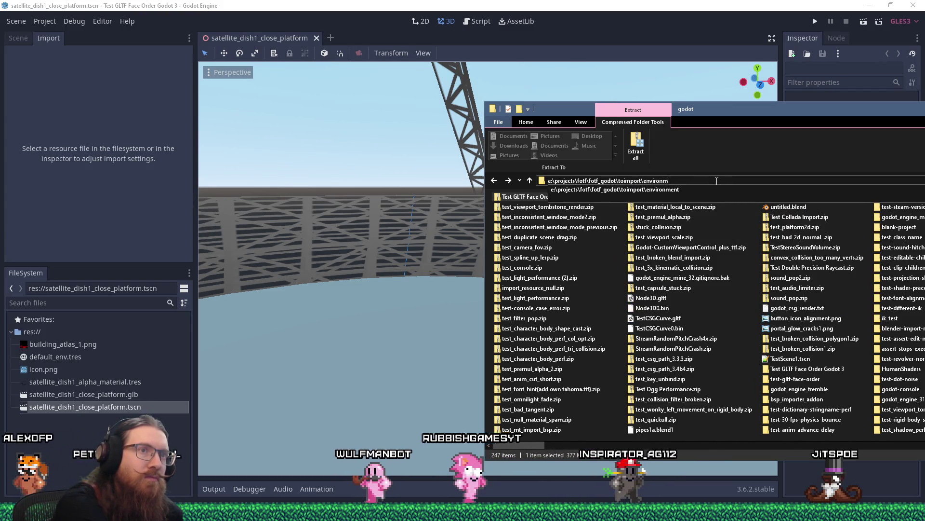
key(Return)
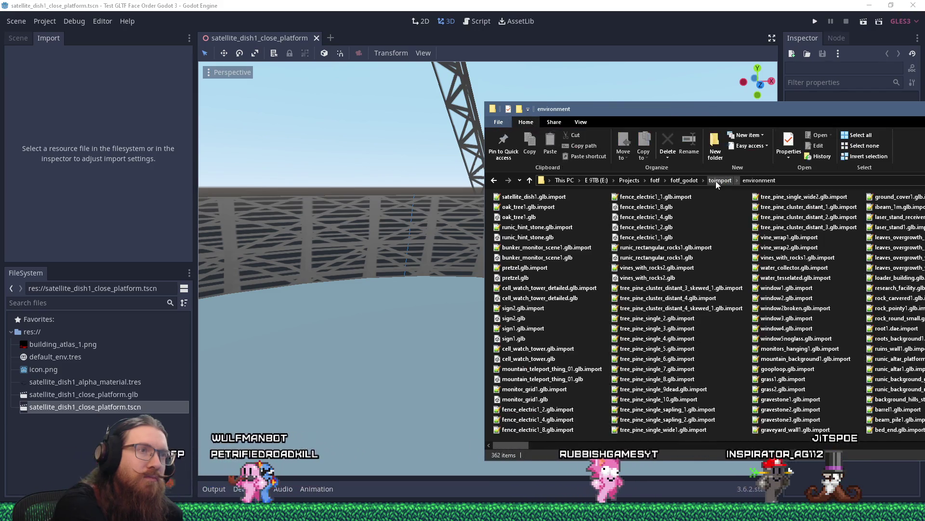
Step: Copy satellite_dish1.glb into the Godot project's res:// files
click(551, 197)
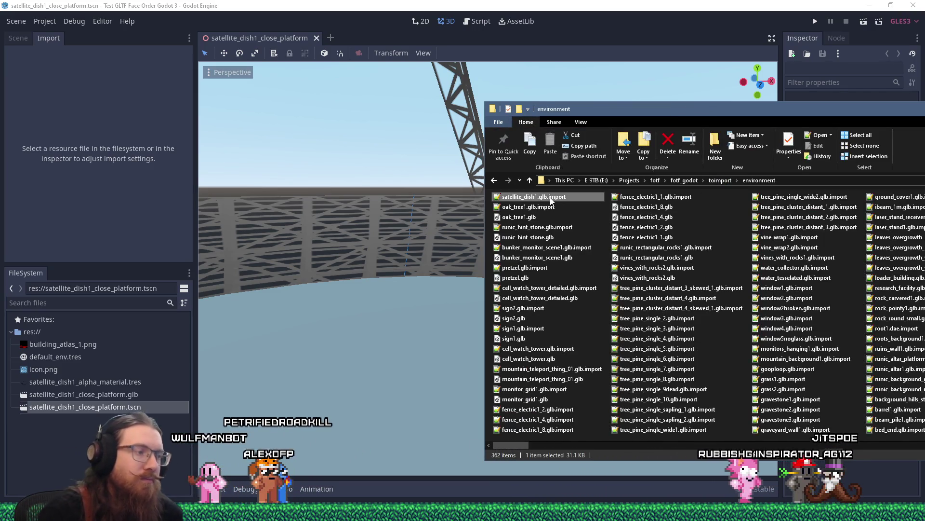
scroll(551, 198, down, 5)
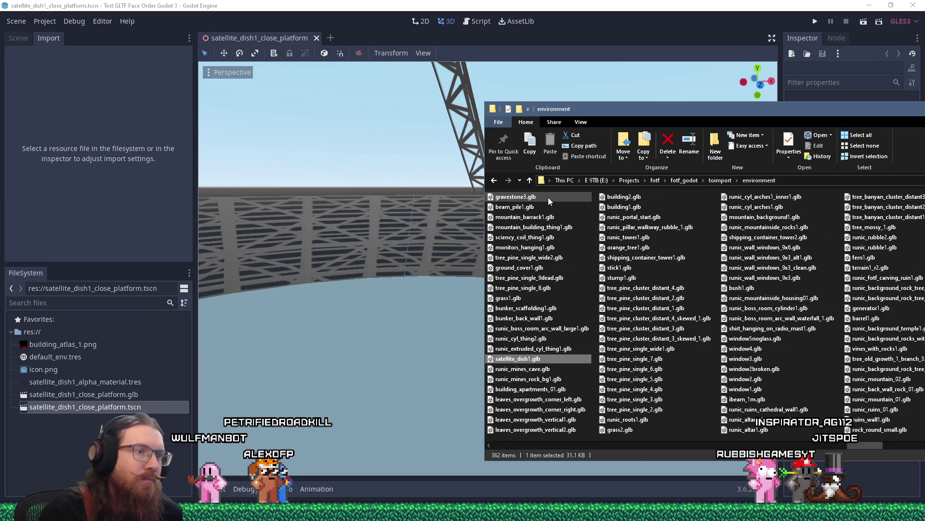
drag(78, 429, 79, 429)
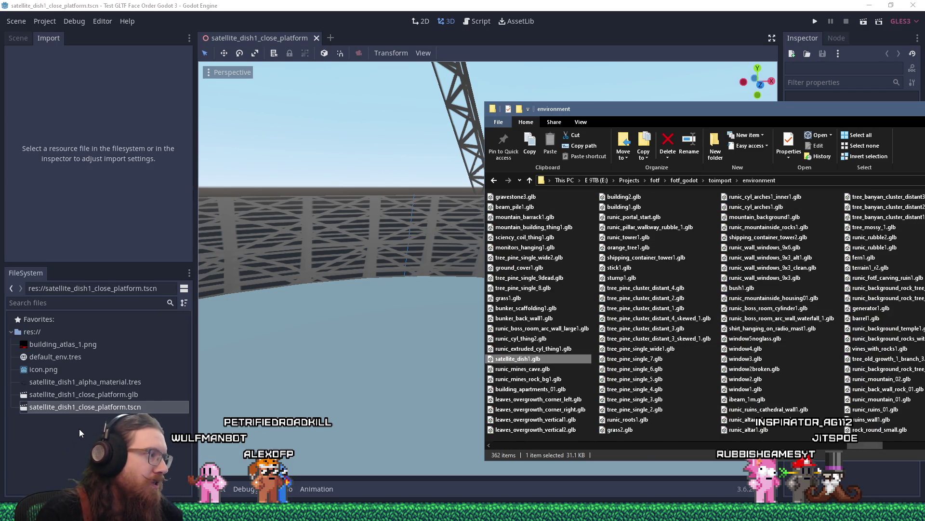
Step: Create a new inherited scene from satellite_dish1.glb
right_click(81, 381)
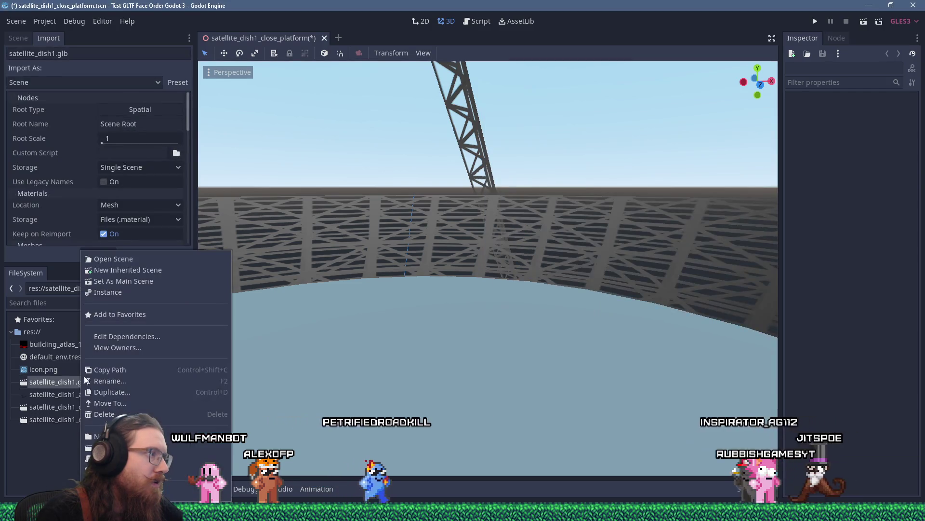
click(160, 268)
scroll(394, 287, down, 5)
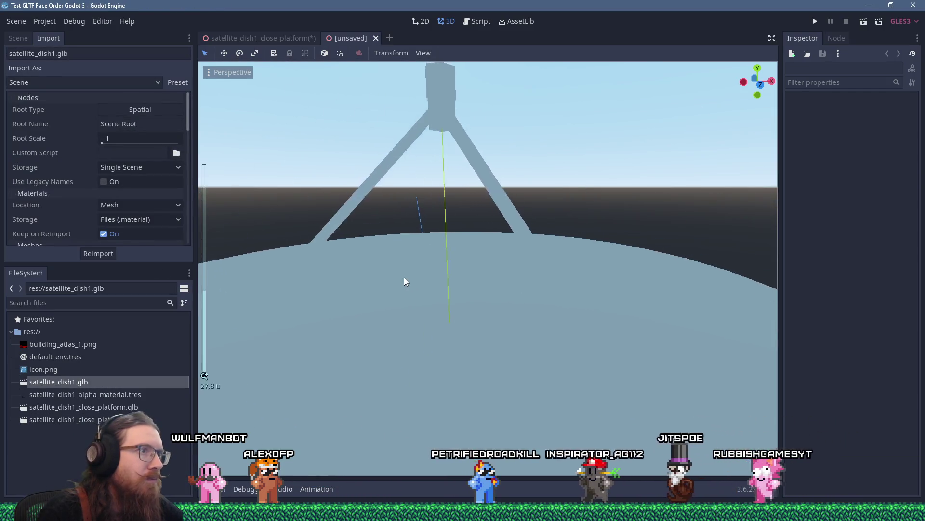
scroll(407, 276, up, 3)
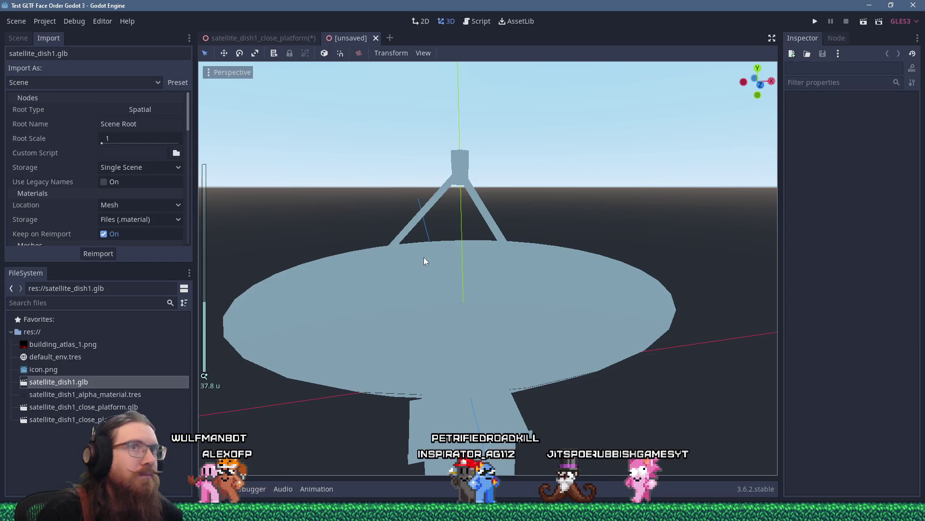
Step: Quick-load the alpha material into Dish_alpha's empty material slot
click(698, 83)
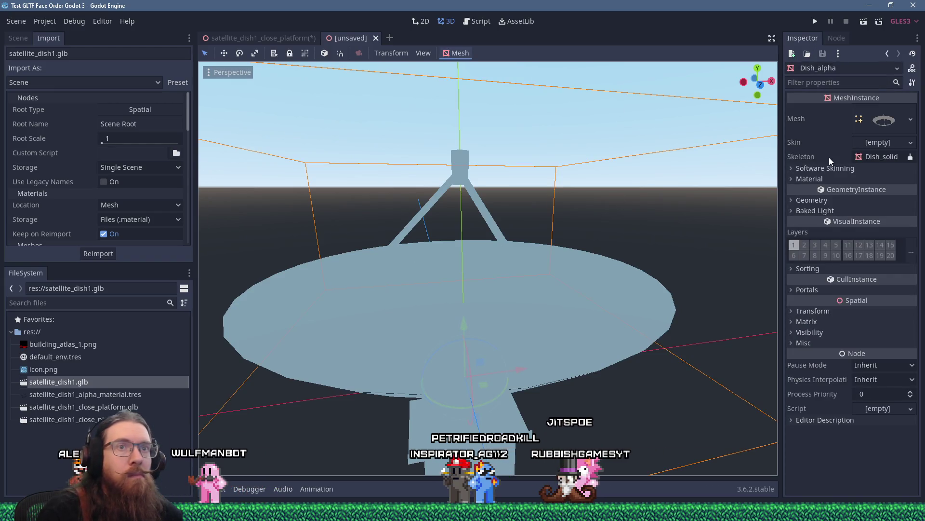
click(804, 179)
click(895, 191)
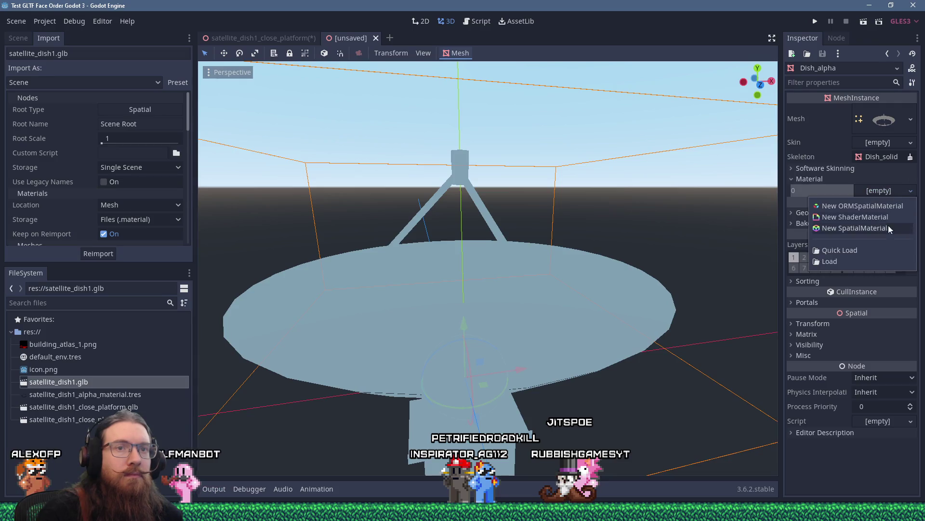
click(872, 251)
double_click(384, 213)
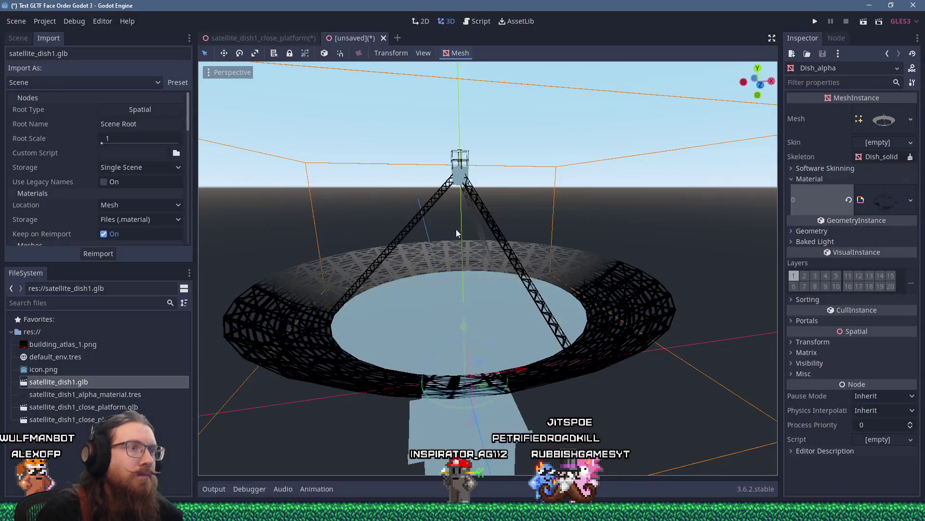
Step: Inspect the dish up close from low angles, then switch to the satellite_dish1_close_platform scene
scroll(467, 230, up, 5)
mouse_move(481, 224)
mouse_down()
mouse_move(472, 203)
mouse_move(462, 224)
mouse_move(392, 265)
mouse_move(555, 241)
mouse_move(739, 233)
mouse_move(252, 236)
mouse_move(502, 231)
mouse_move(487, 238)
mouse_move(464, 219)
mouse_move(563, 205)
mouse_move(579, 220)
mouse_move(471, 224)
mouse_move(472, 232)
mouse_move(501, 226)
mouse_move(500, 247)
mouse_move(499, 215)
mouse_move(426, 277)
mouse_up()
scroll(501, 233, down, 3)
scroll(472, 220, down, 2)
scroll(501, 225, down, 4)
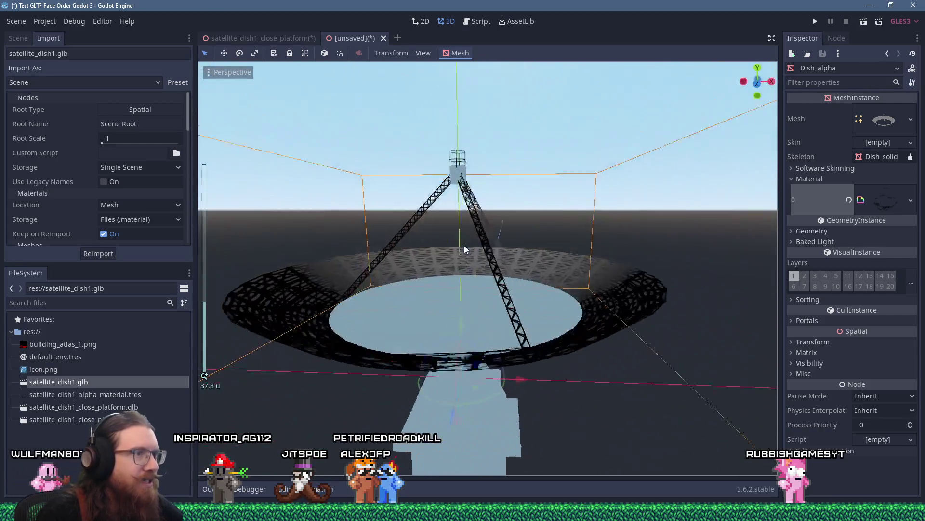
scroll(427, 278, up, 3)
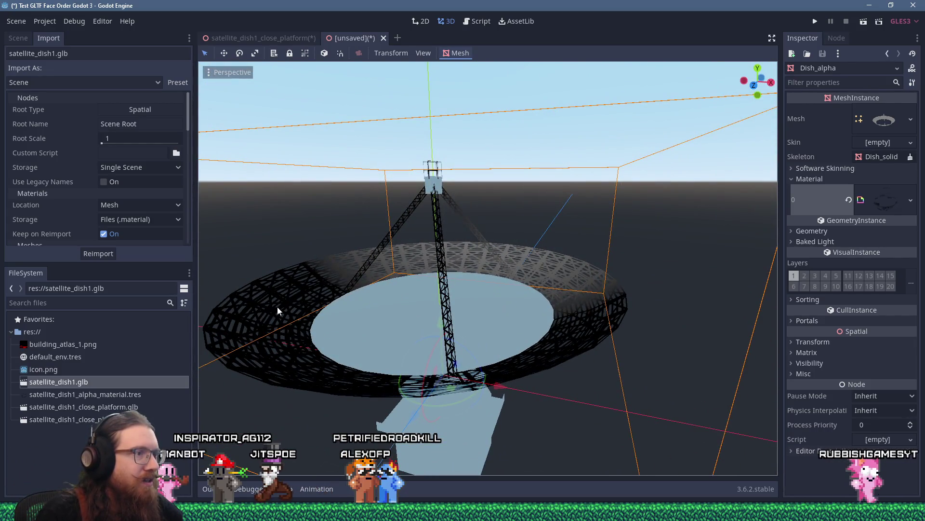
mouse_move(557, 367)
mouse_down()
mouse_move(429, 317)
mouse_move(406, 280)
mouse_move(429, 295)
mouse_move(384, 289)
mouse_up()
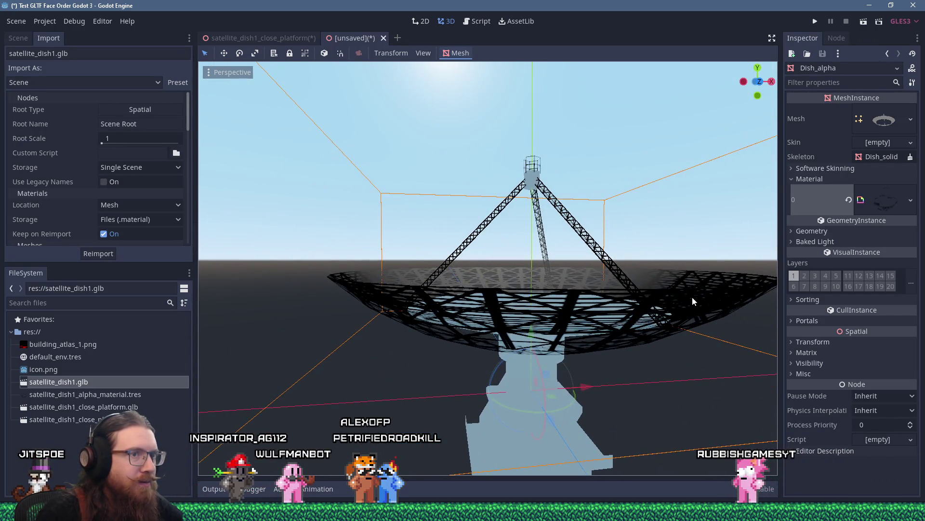
mouse_move(417, 279)
mouse_down()
mouse_move(507, 292)
mouse_move(542, 281)
mouse_up()
scroll(507, 292, up, 4)
scroll(543, 282, down, 2)
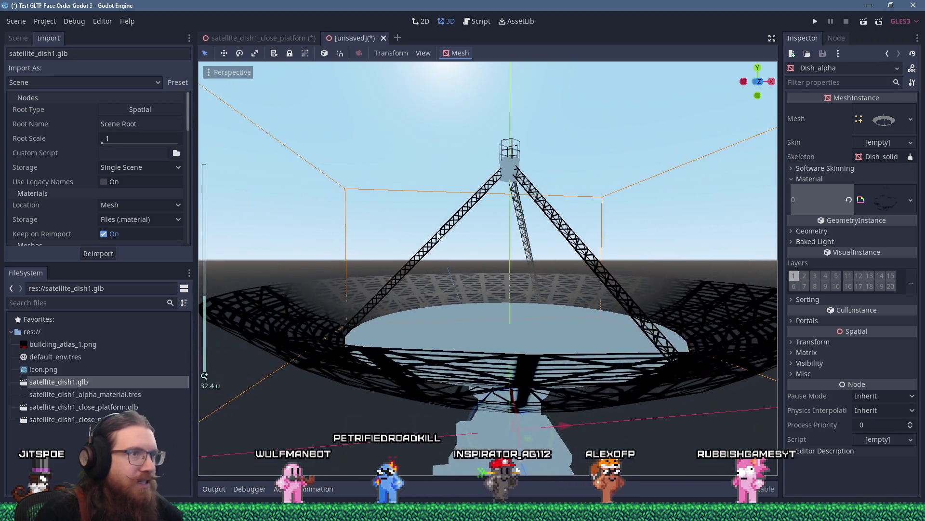
scroll(528, 230, up, 5)
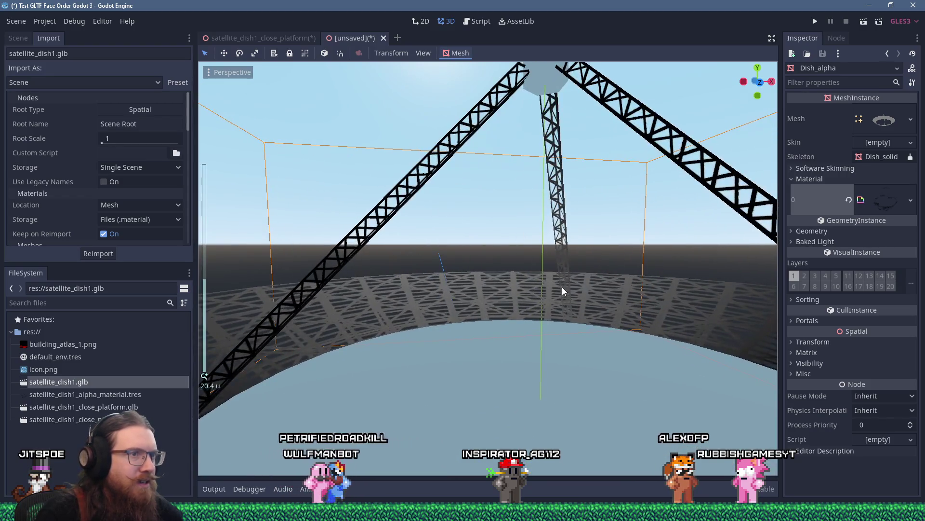
mouse_move(562, 287)
mouse_down()
mouse_move(523, 291)
mouse_move(520, 280)
mouse_move(470, 308)
mouse_move(469, 359)
mouse_move(505, 349)
mouse_move(559, 295)
mouse_move(547, 274)
mouse_up()
scroll(524, 291, up, 4)
scroll(543, 268, down, 3)
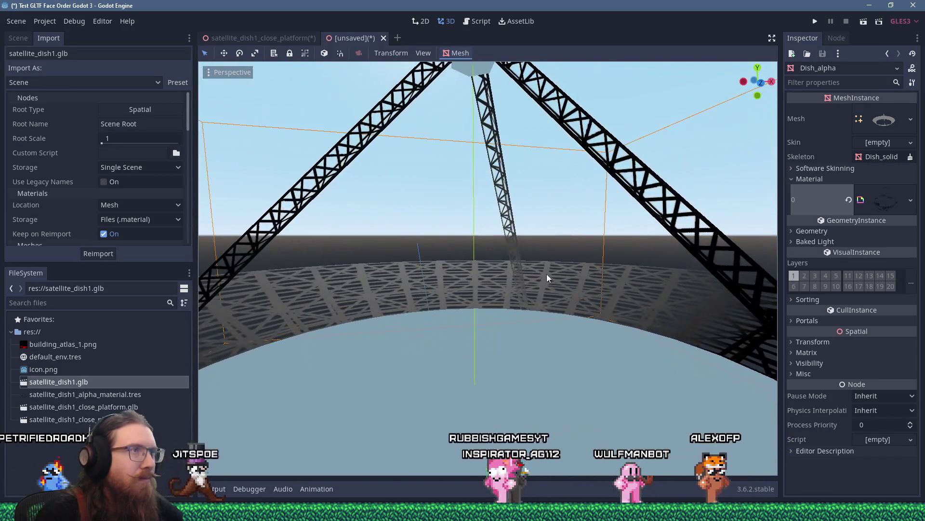
click(294, 36)
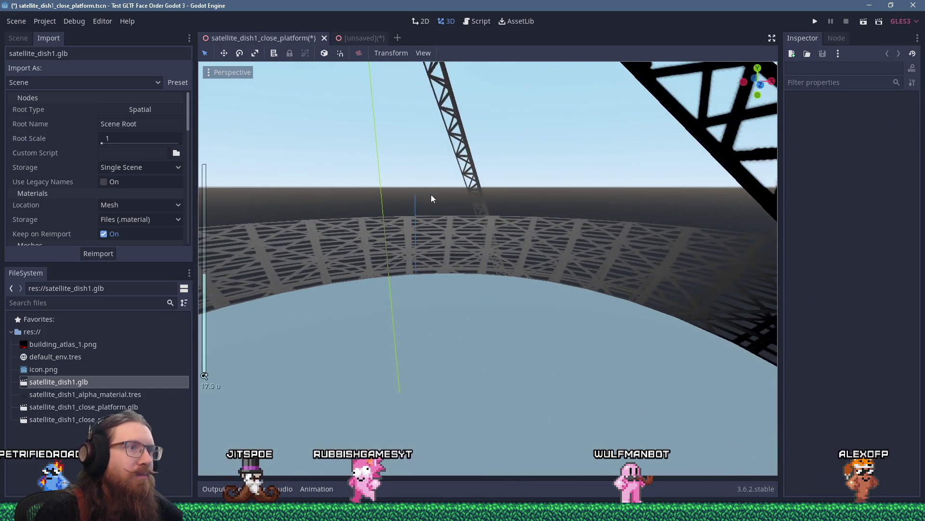
Step: View the GitHub issue's numbered-face screenshot full-size, then return to Godot
key(alt+Tab)
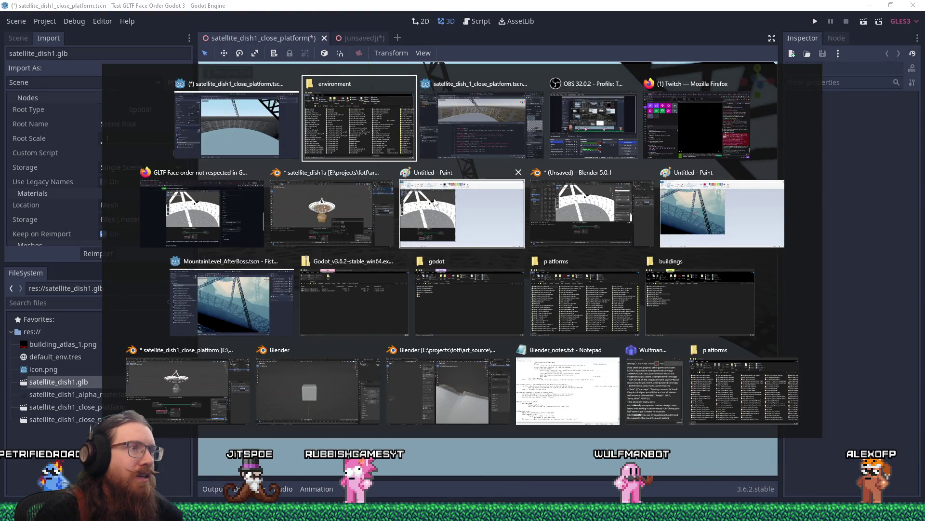
click(202, 212)
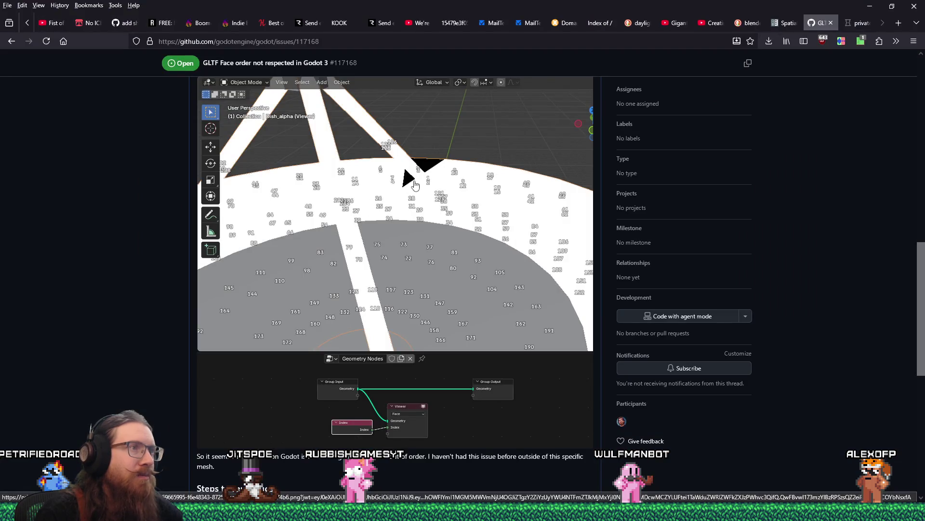
click(417, 183)
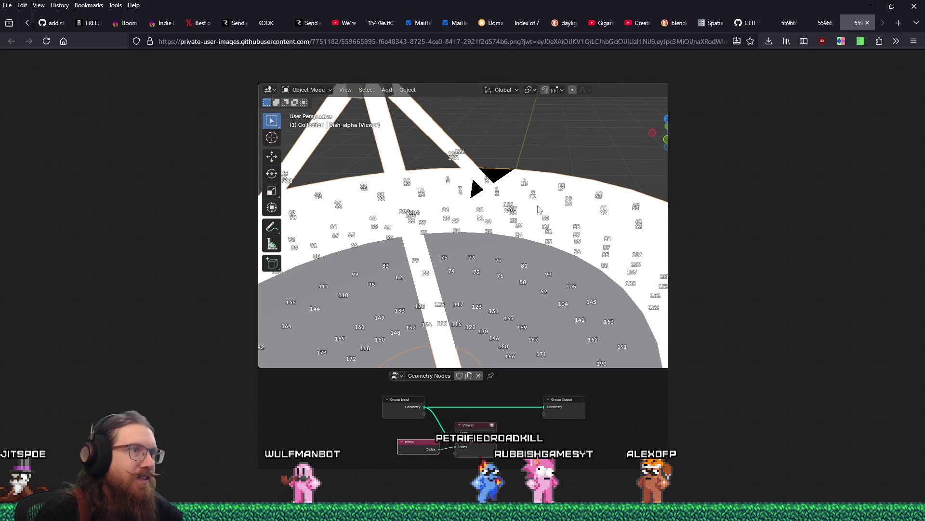
key(alt+Tab)
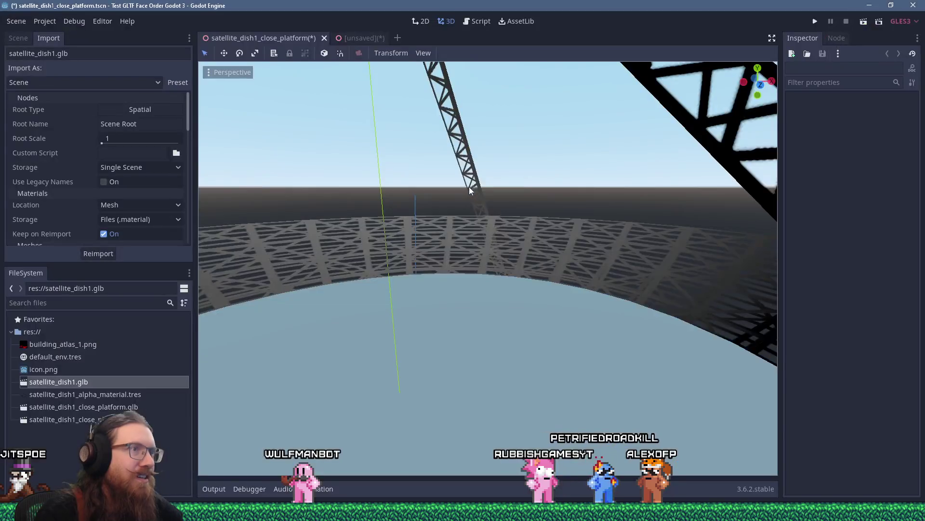
scroll(503, 201, up, 3)
mouse_move(516, 224)
mouse_down()
mouse_move(546, 217)
mouse_move(564, 188)
mouse_move(592, 195)
mouse_move(582, 227)
mouse_move(509, 212)
mouse_move(438, 169)
mouse_move(404, 181)
mouse_move(397, 170)
mouse_move(456, 189)
mouse_move(433, 188)
mouse_move(470, 183)
mouse_move(476, 205)
mouse_move(464, 209)
mouse_move(473, 214)
mouse_move(461, 205)
mouse_move(473, 206)
mouse_up()
scroll(469, 177, down, 3)
scroll(476, 205, up, 2)
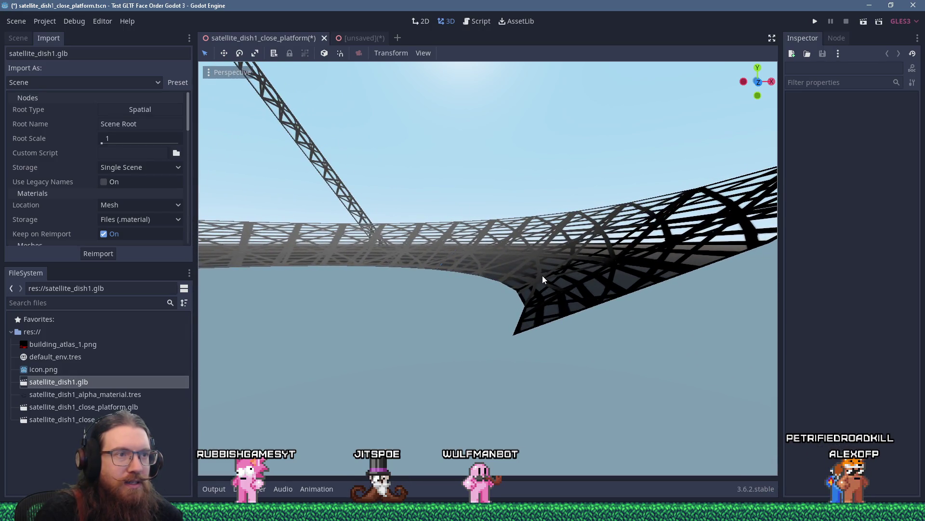
mouse_move(529, 278)
mouse_down()
mouse_move(679, 302)
mouse_move(507, 277)
mouse_move(628, 262)
mouse_move(674, 273)
mouse_move(610, 282)
mouse_move(653, 289)
mouse_move(597, 279)
mouse_move(476, 318)
mouse_move(451, 341)
mouse_move(427, 321)
mouse_move(465, 288)
mouse_move(511, 296)
mouse_move(497, 294)
mouse_move(574, 245)
mouse_move(603, 230)
mouse_move(589, 239)
mouse_move(608, 242)
mouse_move(616, 210)
mouse_move(631, 219)
mouse_move(587, 222)
mouse_move(573, 193)
mouse_move(577, 247)
mouse_move(468, 273)
mouse_up()
scroll(611, 276, down, 3)
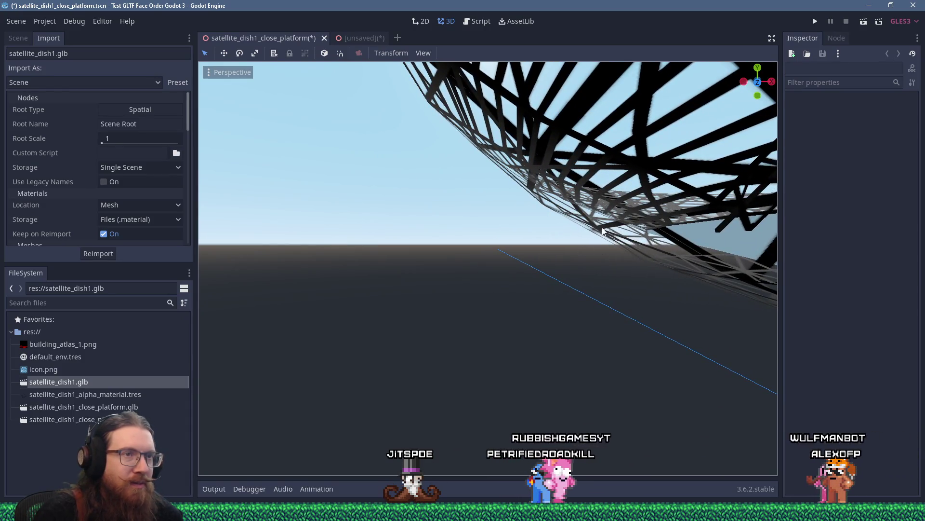
scroll(602, 232, up, 2)
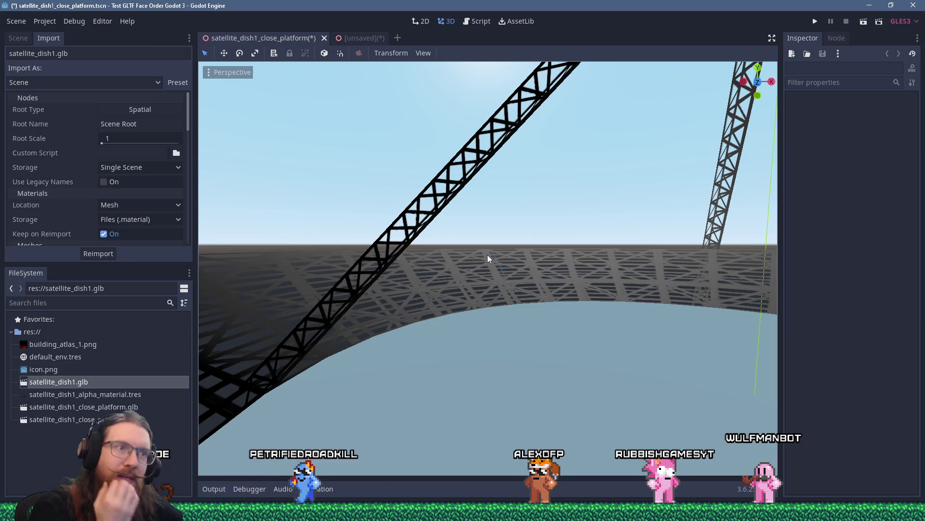
scroll(488, 254, down, 5)
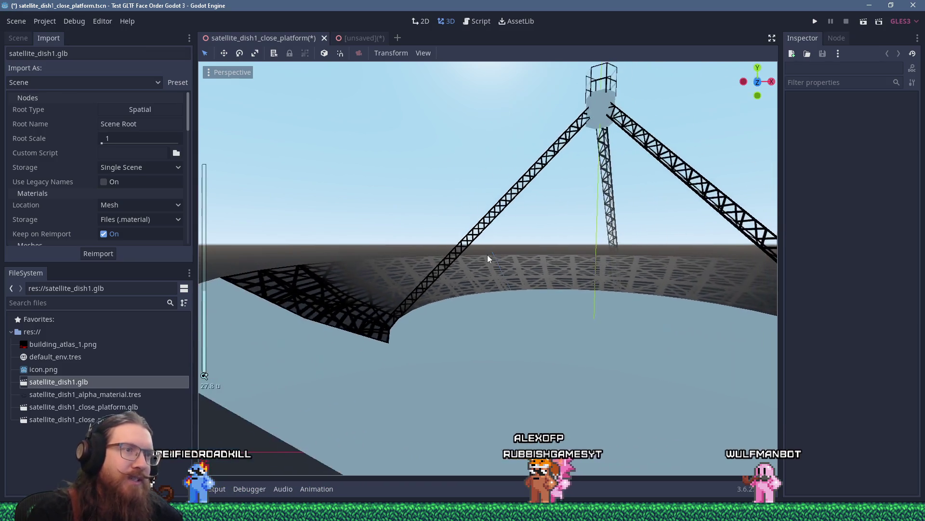
Step: Orbit to look down into the dish and side-on, then come back to Godot
mouse_move(487, 254)
mouse_down()
mouse_move(463, 293)
mouse_move(498, 340)
mouse_move(466, 372)
mouse_move(579, 297)
mouse_move(613, 234)
mouse_move(602, 196)
mouse_move(577, 221)
mouse_move(533, 222)
mouse_move(471, 273)
mouse_up()
scroll(532, 222, up, 10)
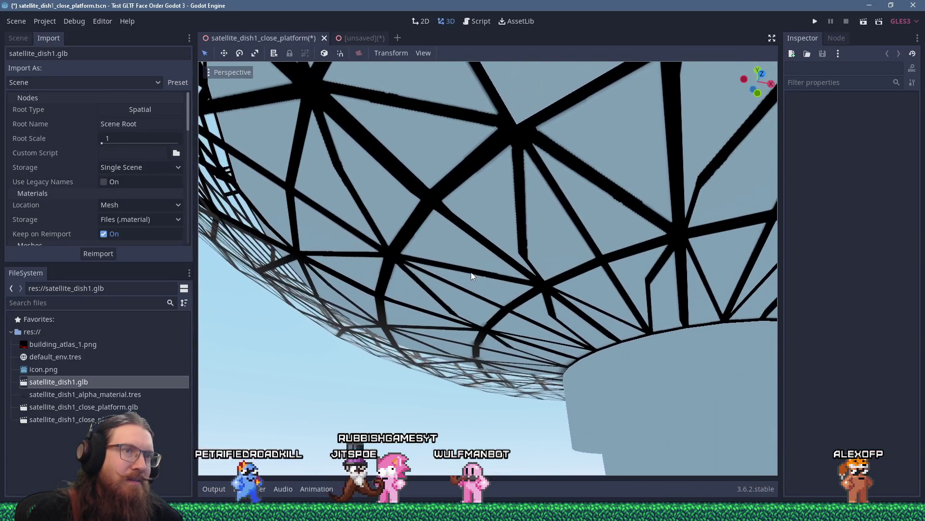
scroll(471, 272, down, 10)
drag(482, 222, 476, 337)
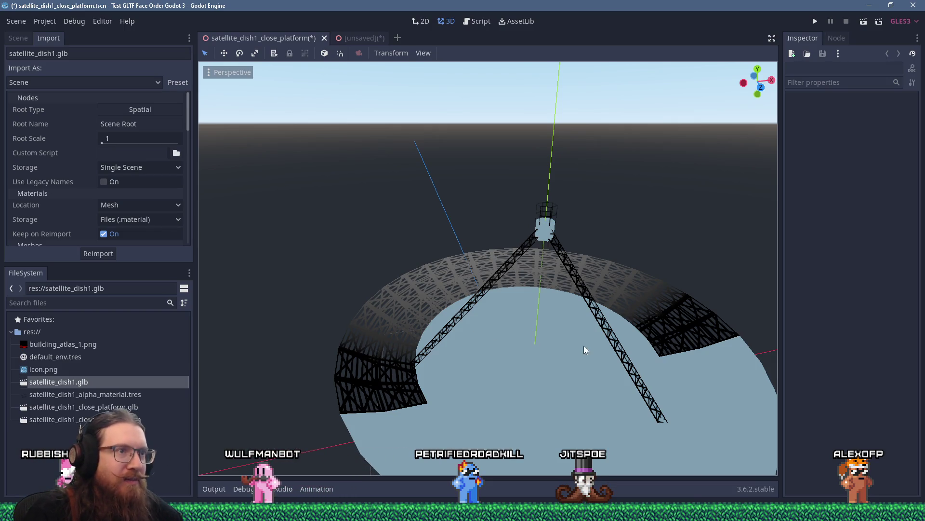
scroll(583, 351, up, 8)
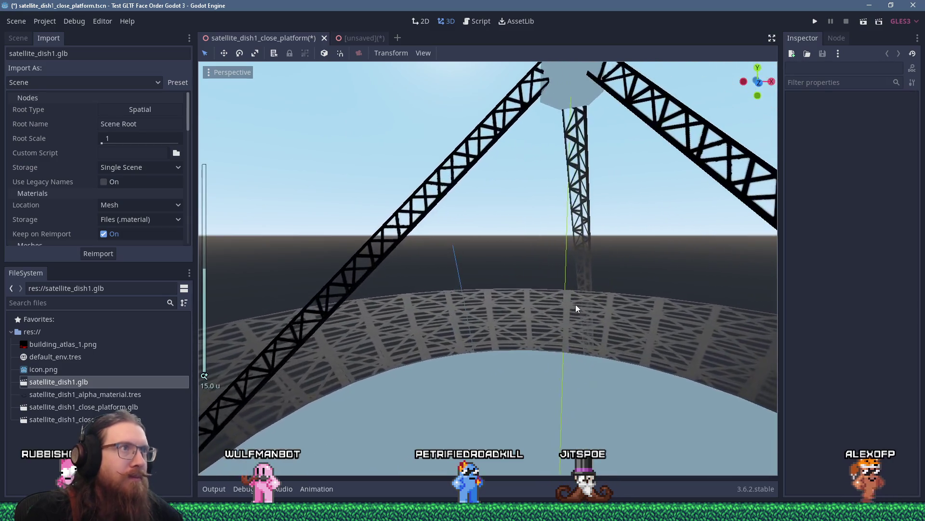
key(alt+Tab)
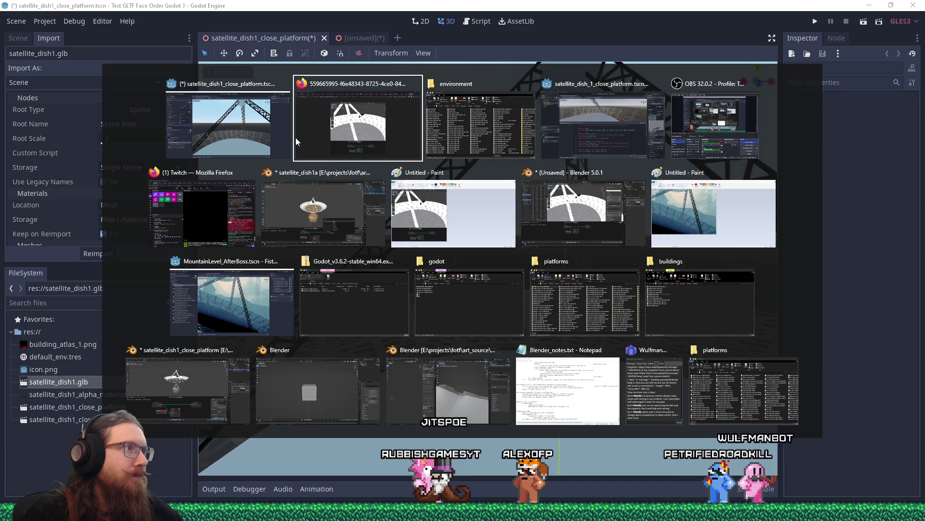
click(270, 130)
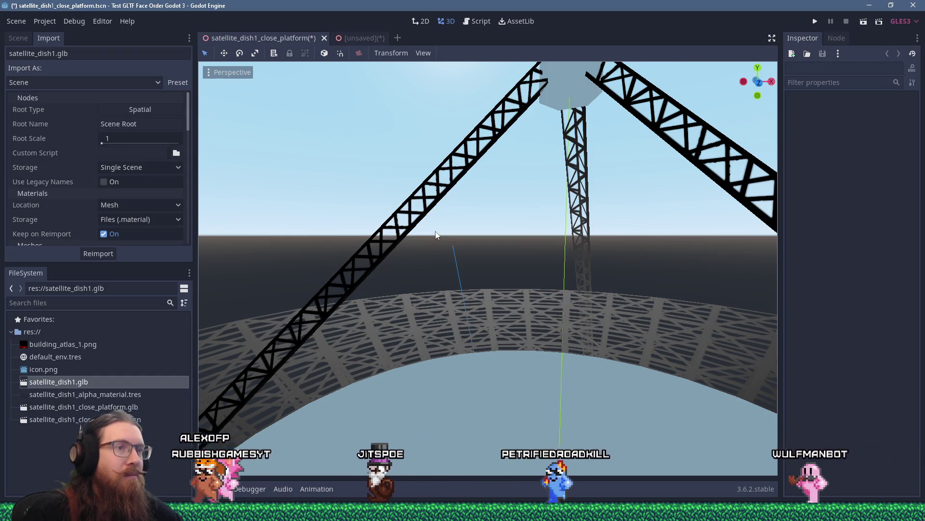
Step: Orbit around the tower truss and dish, then select the Dish_solid mesh
scroll(435, 235, down, 5)
drag(434, 236, 441, 265)
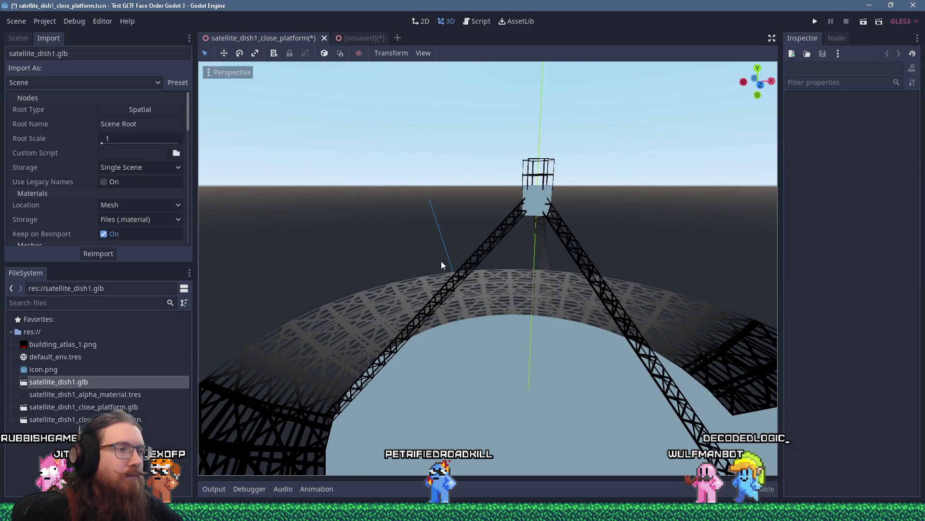
mouse_move(461, 336)
mouse_down()
mouse_move(588, 265)
mouse_move(528, 273)
mouse_move(440, 304)
mouse_move(430, 322)
mouse_move(448, 419)
mouse_move(440, 289)
mouse_move(444, 306)
mouse_up()
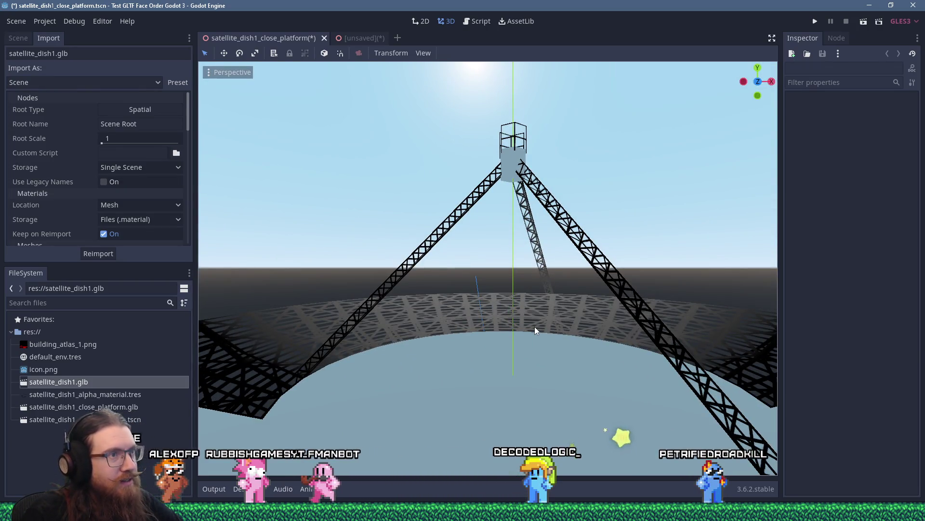
scroll(536, 330, down, 4)
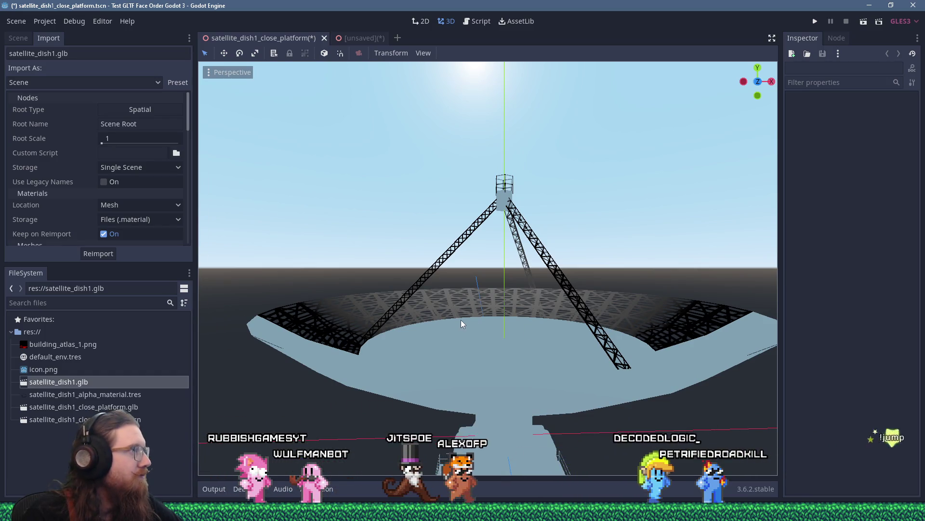
mouse_move(461, 323)
mouse_down()
mouse_move(587, 302)
mouse_move(396, 296)
mouse_move(292, 304)
mouse_move(467, 299)
mouse_move(474, 282)
mouse_move(461, 319)
mouse_move(462, 411)
mouse_move(462, 346)
mouse_move(479, 299)
mouse_up()
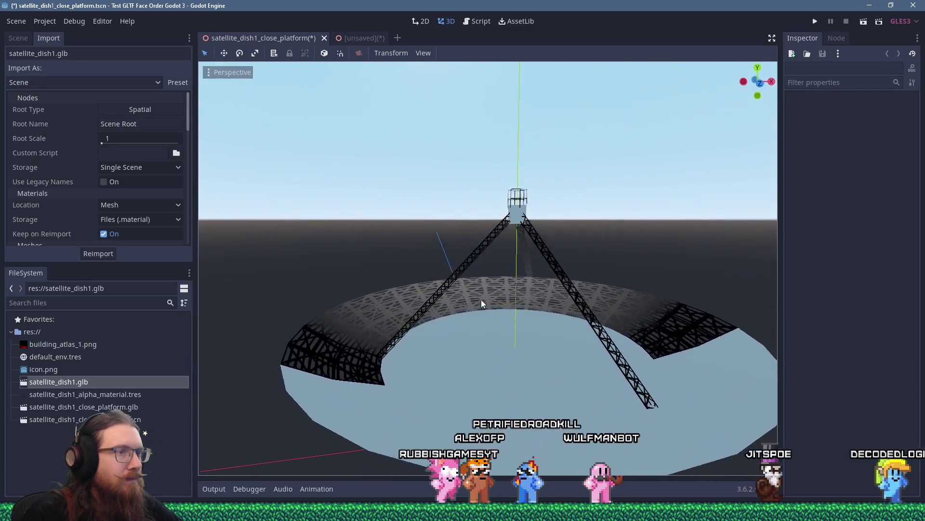
scroll(569, 323, up, 3)
scroll(571, 316, up, 2)
mouse_move(573, 311)
mouse_down()
mouse_move(530, 256)
mouse_move(519, 318)
mouse_move(538, 315)
mouse_up()
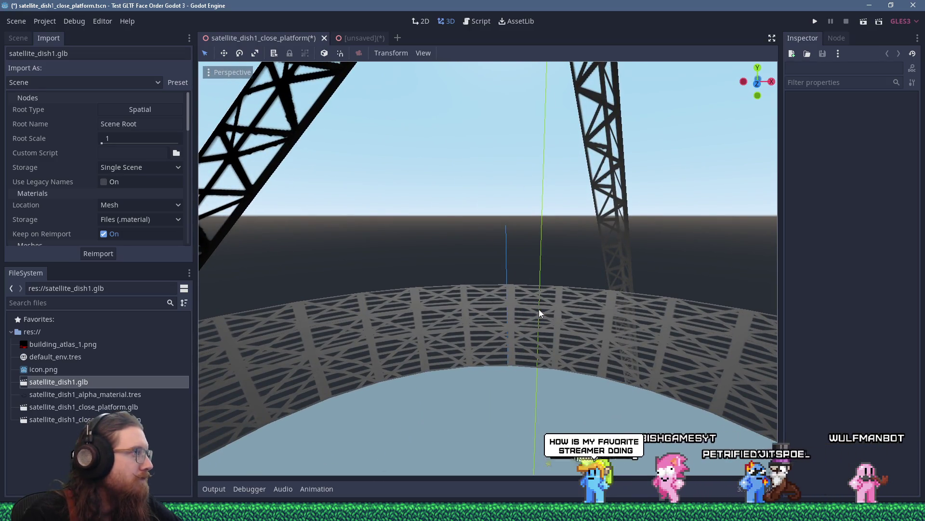
scroll(539, 308, down, 5)
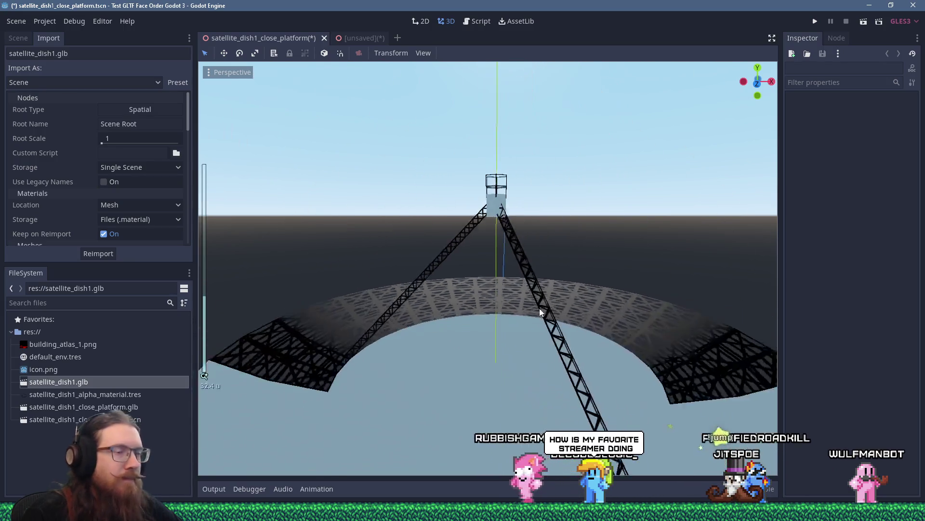
mouse_move(487, 314)
mouse_down()
mouse_move(531, 404)
mouse_move(503, 330)
mouse_up()
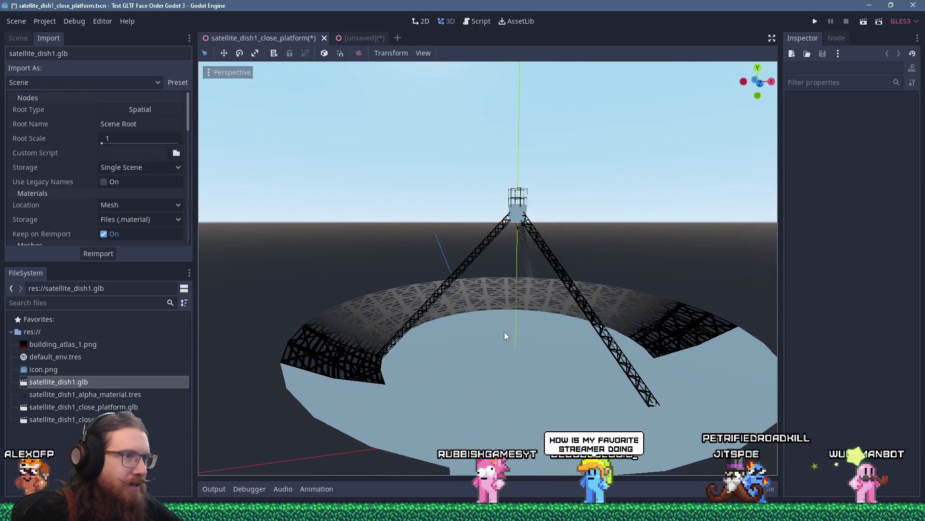
click(506, 340)
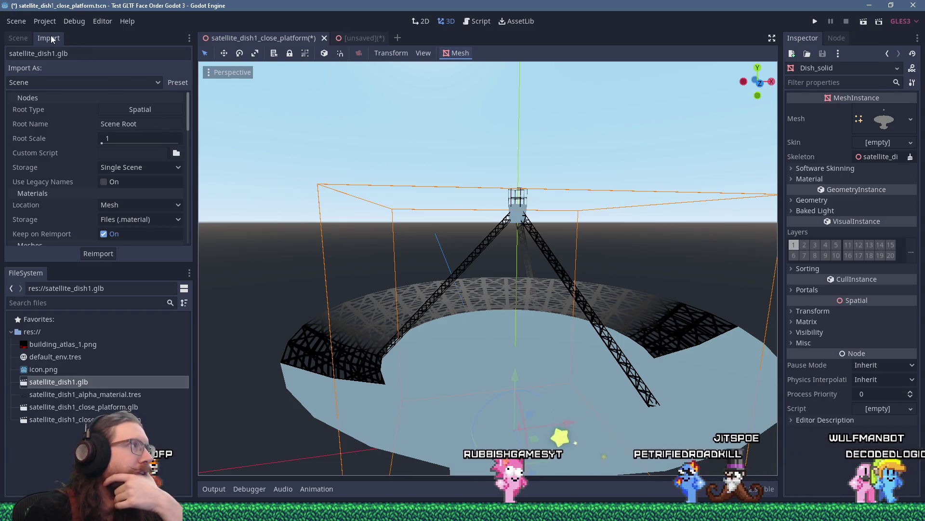
Step: Export the mesh as GLTF to satellite_dish1_close_platform_exported_from_godot.glb
click(51, 22)
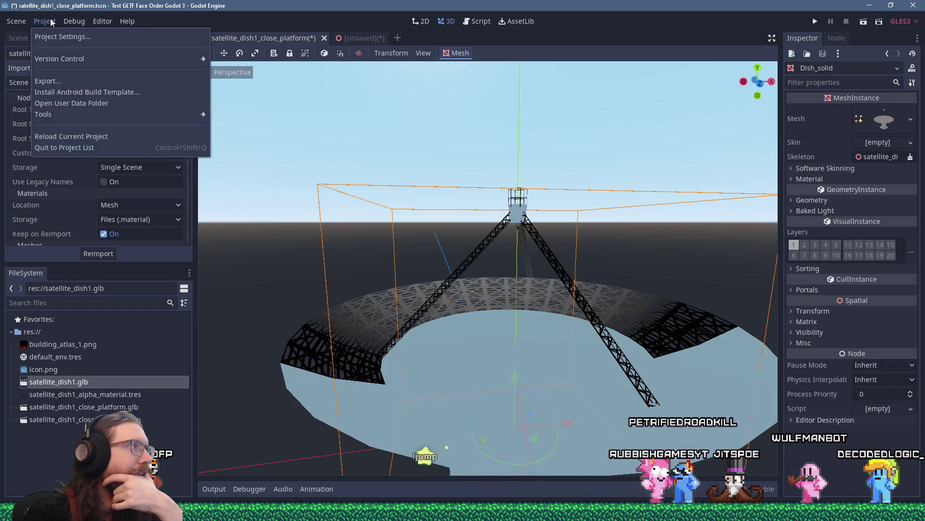
mouse_move(199, 116)
click(233, 127)
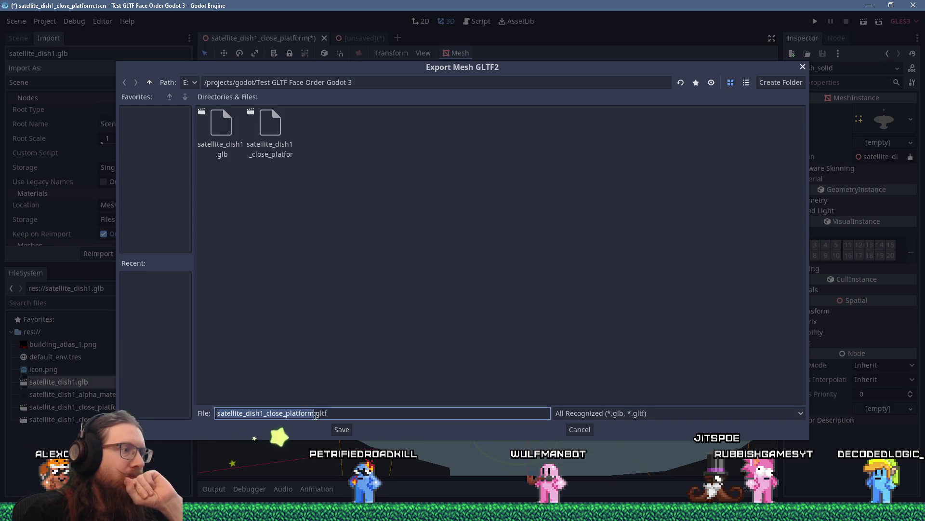
click(317, 413)
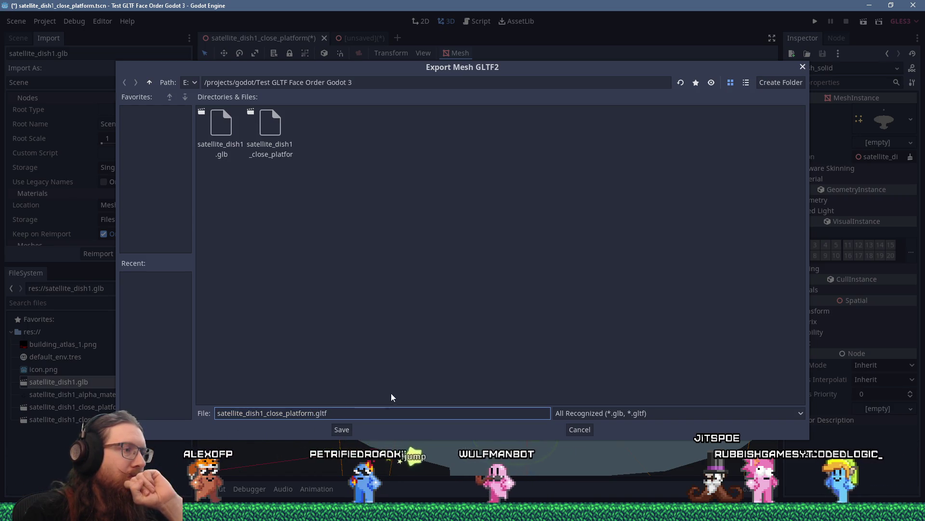
text(_exporte)
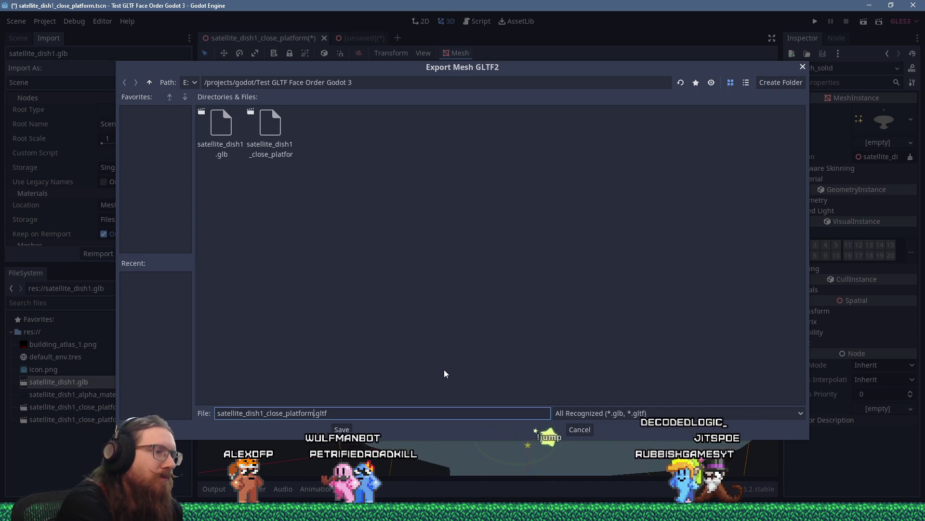
text(d_from_godot)
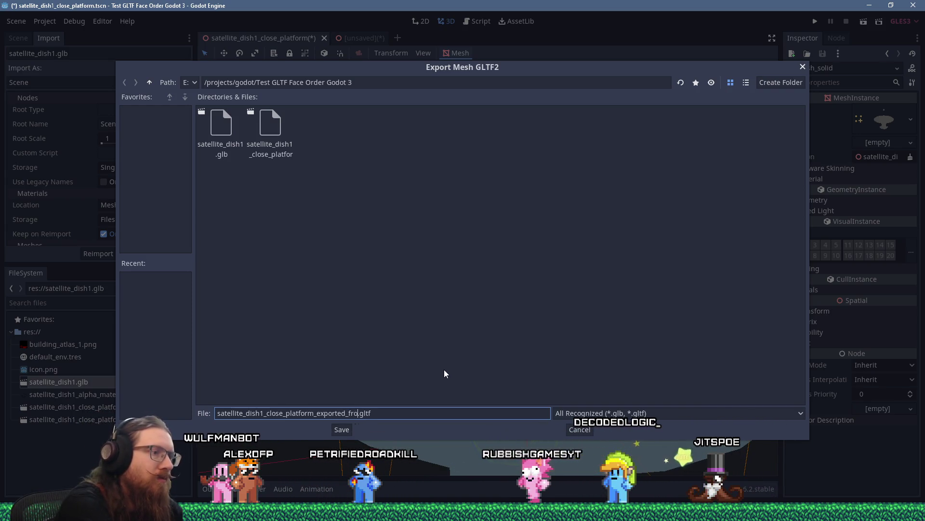
click(602, 413)
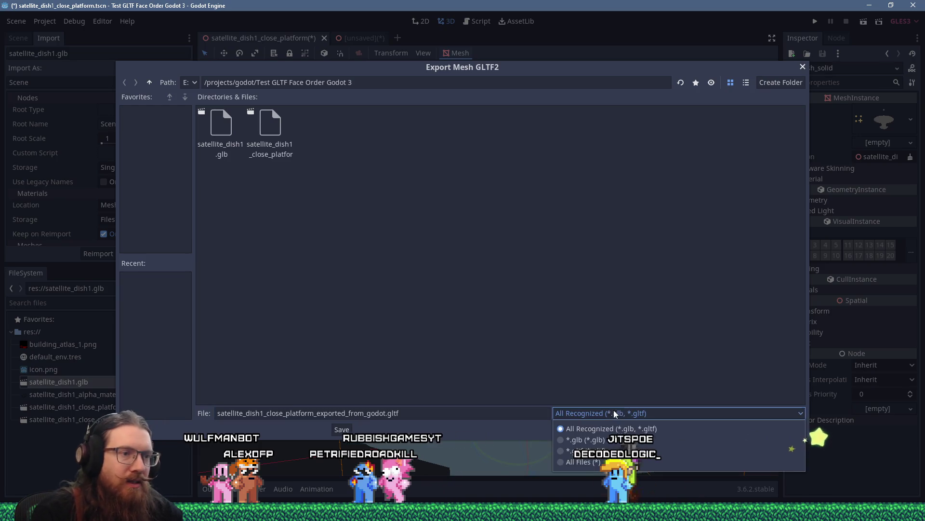
click(604, 441)
click(343, 429)
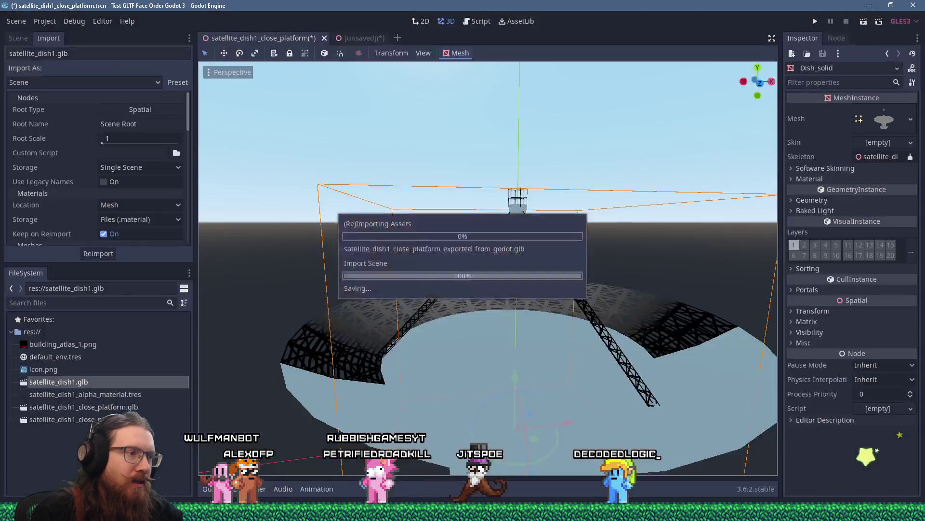
scroll(343, 371, down, 4)
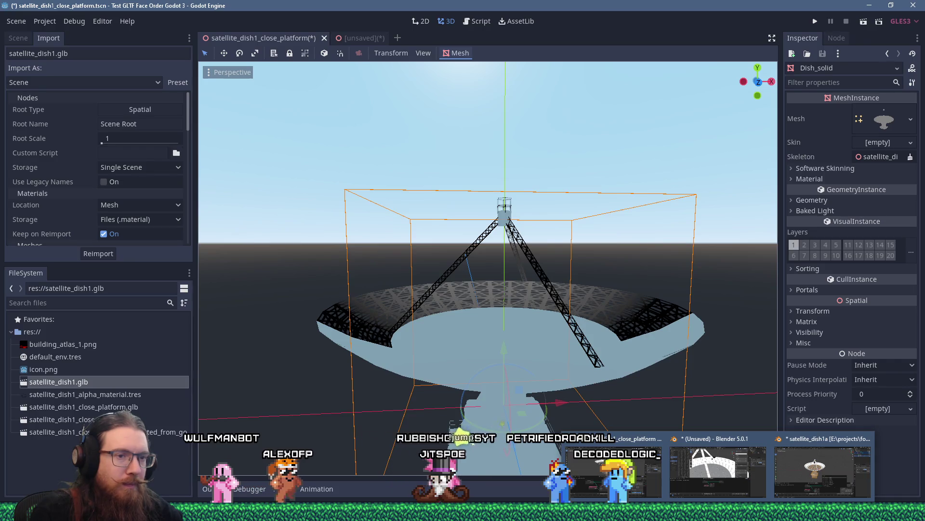
right_click(719, 512)
Step: Start a new Blender session and open the glTF 2.0 import browser, repositioning its window
click(716, 456)
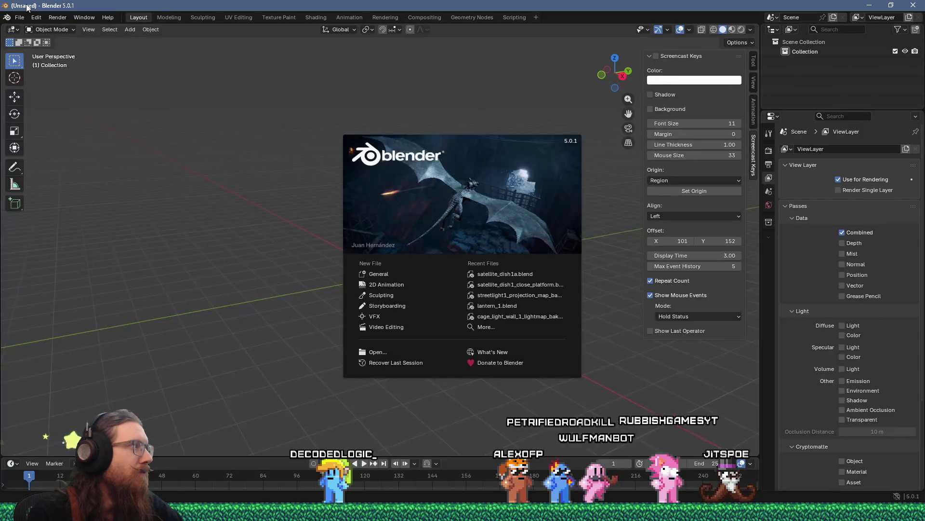
click(151, 42)
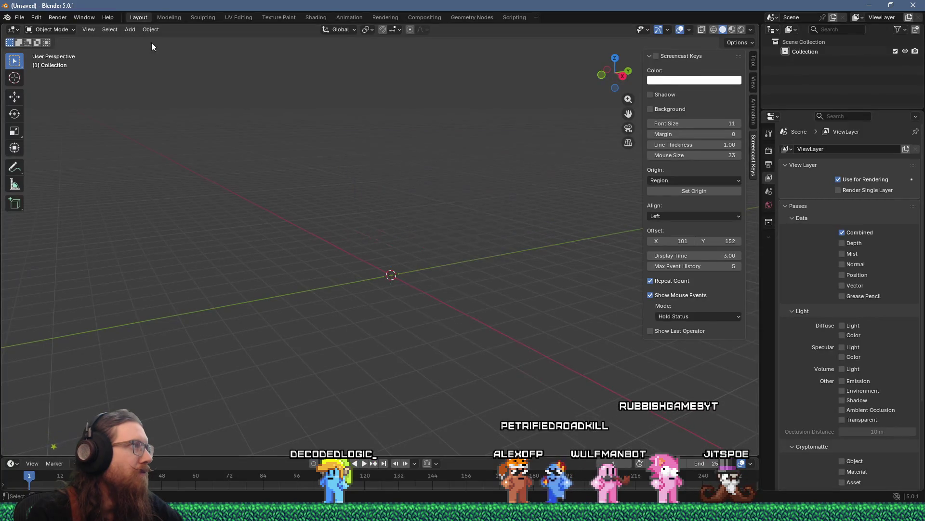
click(20, 18)
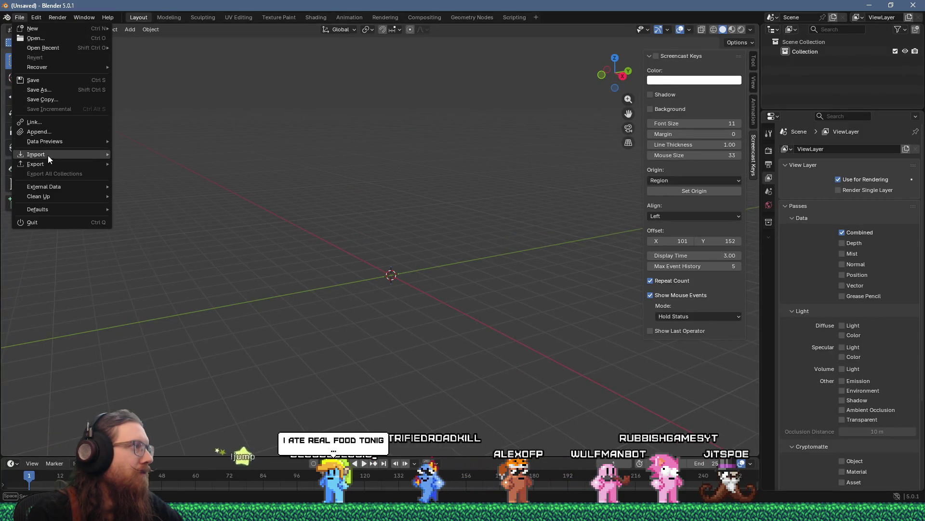
mouse_move(54, 156)
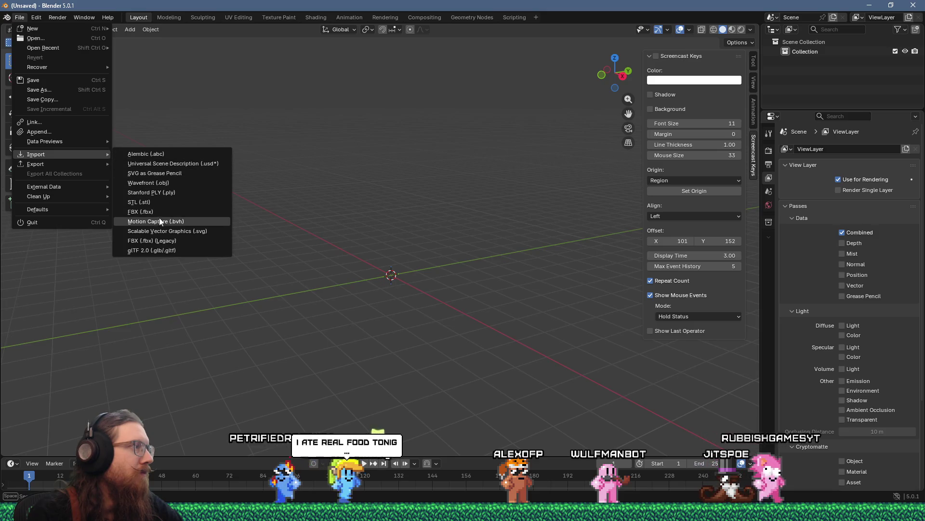
click(155, 248)
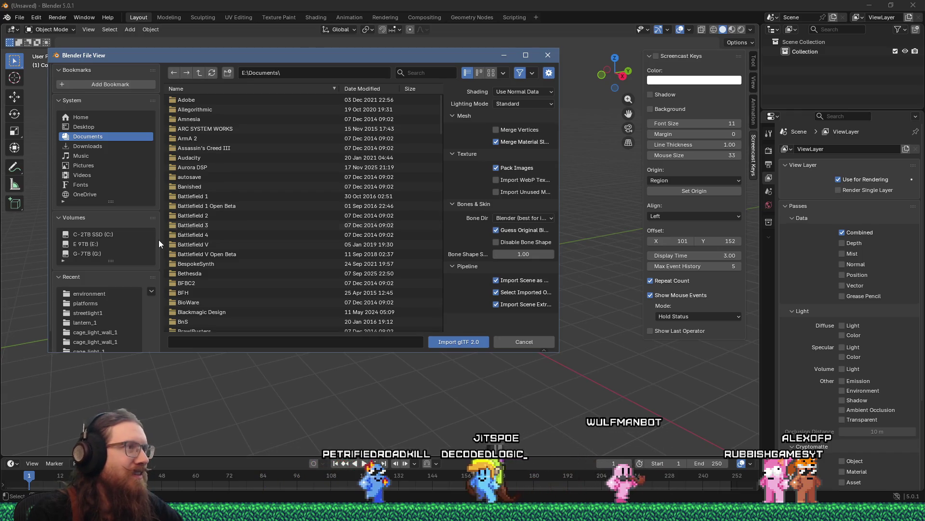
drag(314, 54, 392, 86)
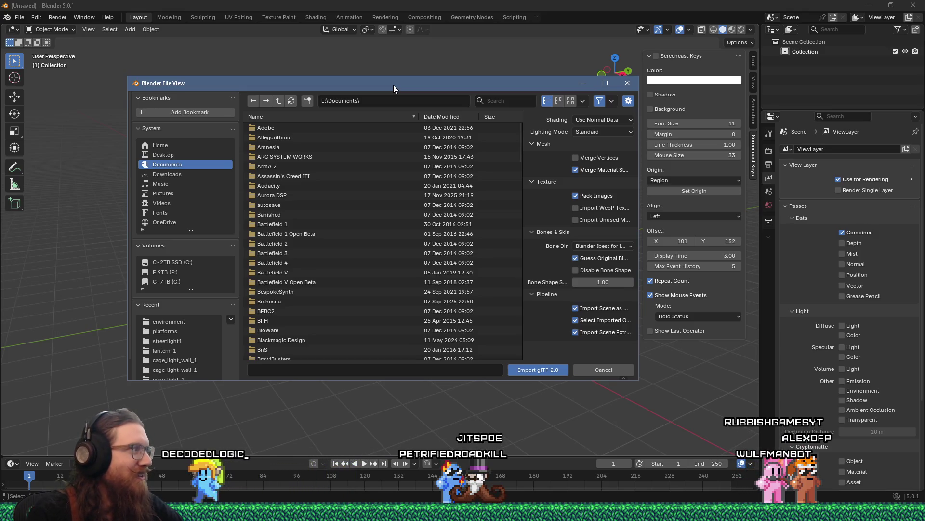
drag(393, 85, 389, 77)
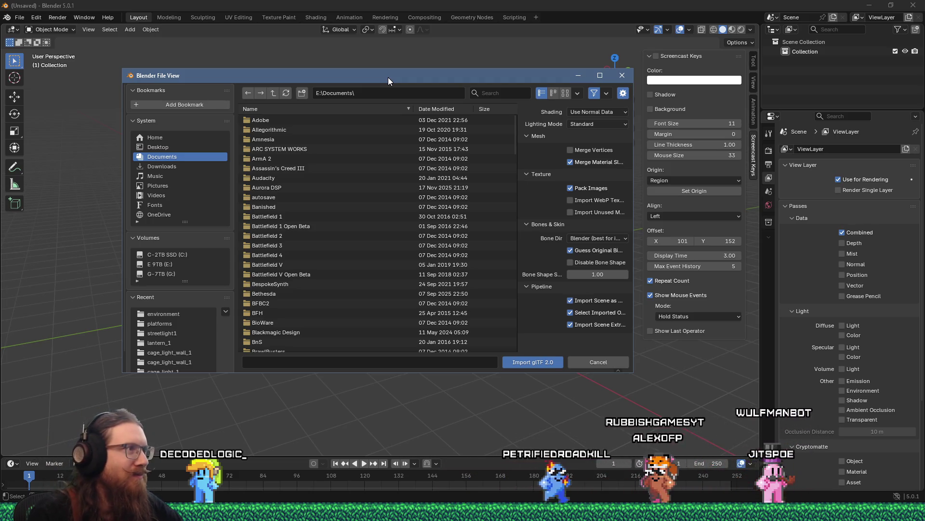
drag(388, 77, 386, 85)
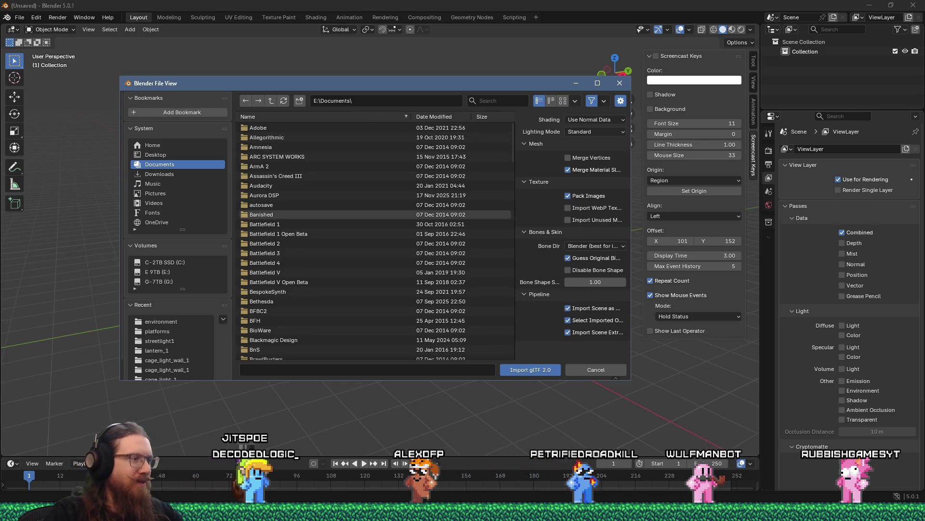
click(463, 518)
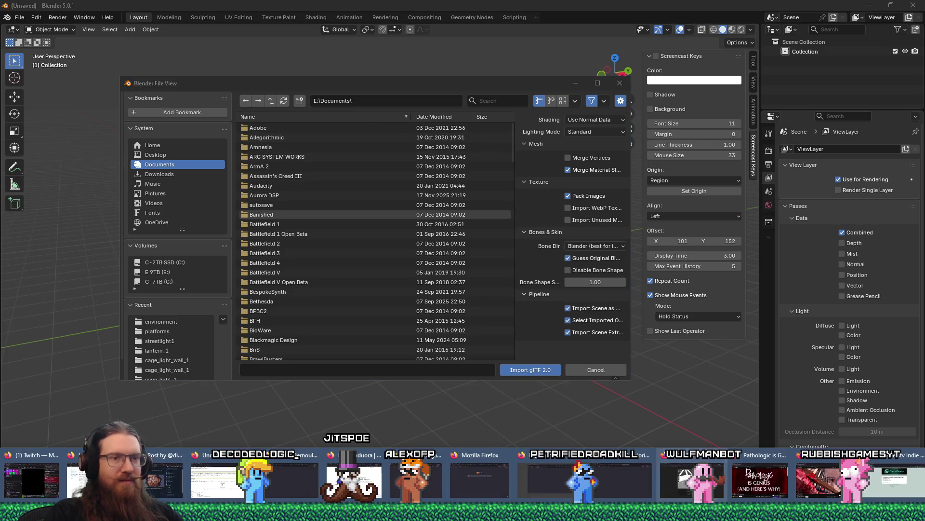
click(480, 480)
click(895, 27)
text(relb.org)
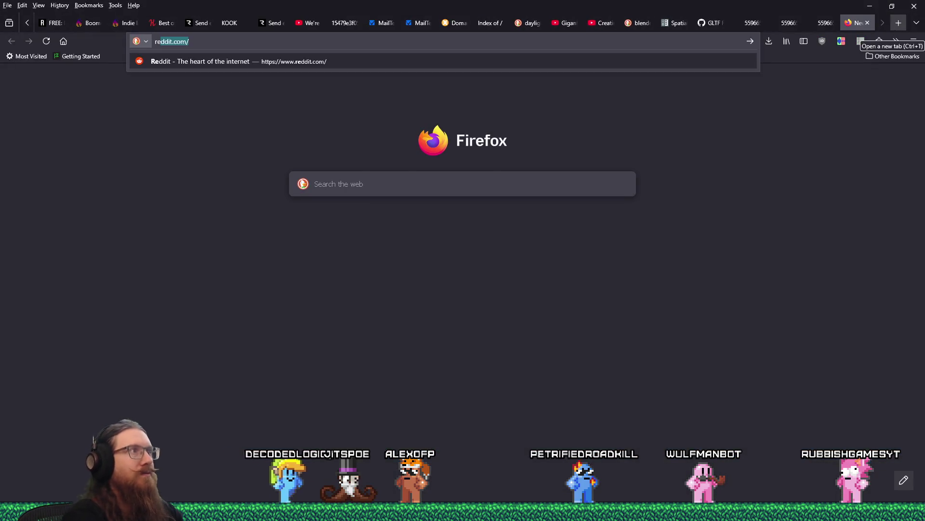
key(Return)
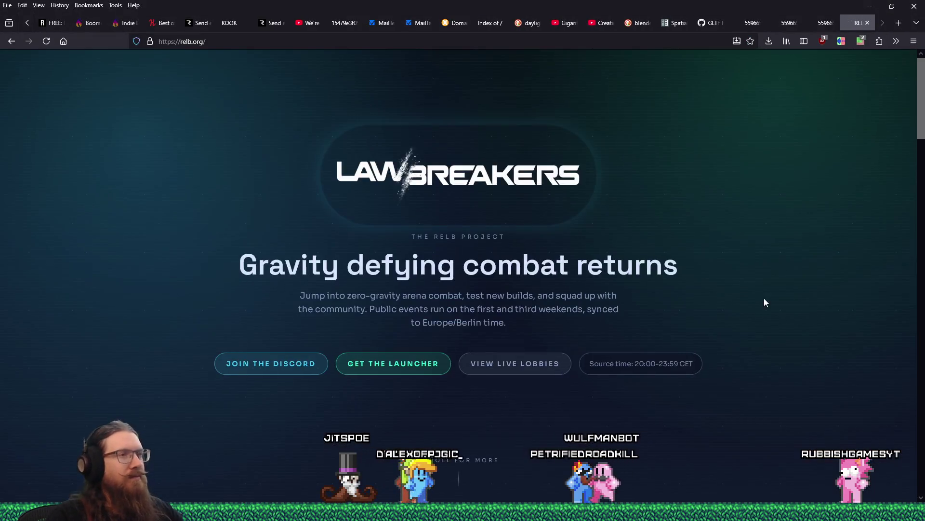
scroll(767, 287, down, 10)
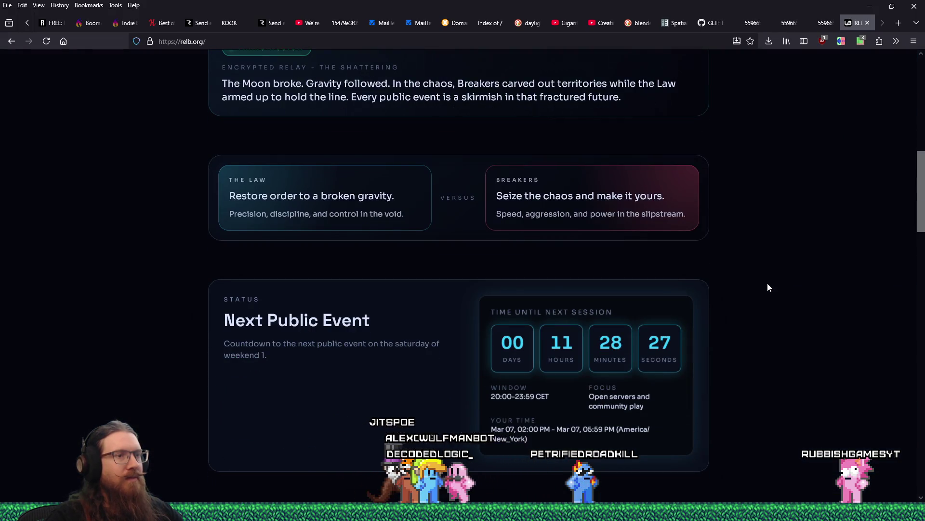
scroll(767, 288, down, 2)
double_click(562, 243)
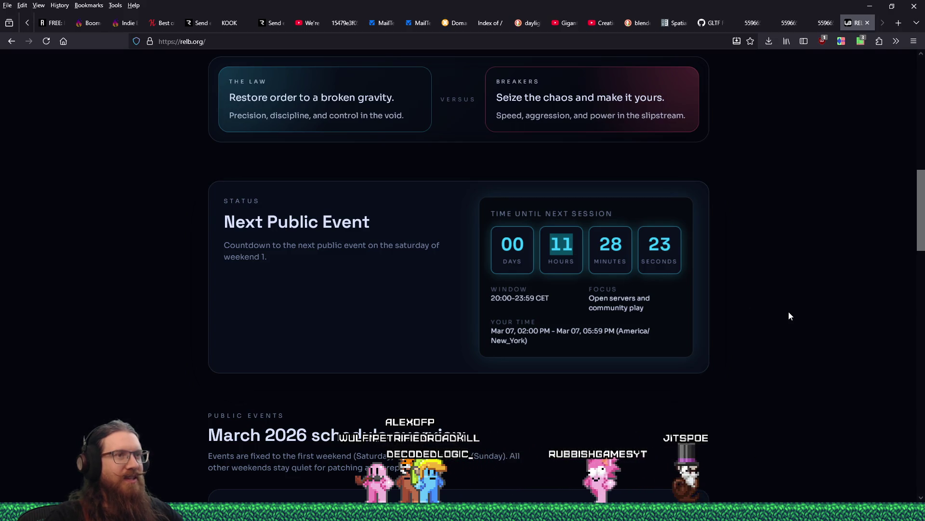
scroll(789, 312, down, 4)
scroll(789, 313, up, 15)
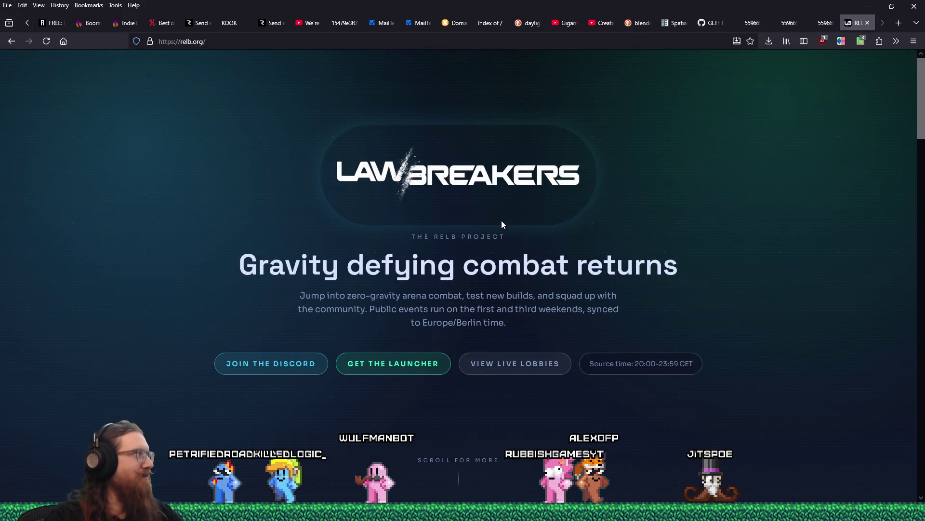
middle_click(859, 22)
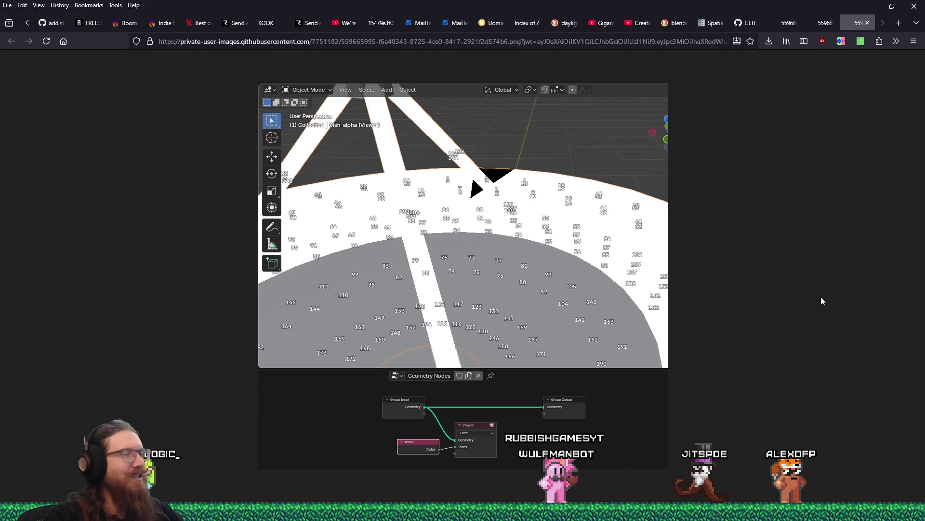
key(alt+Tab)
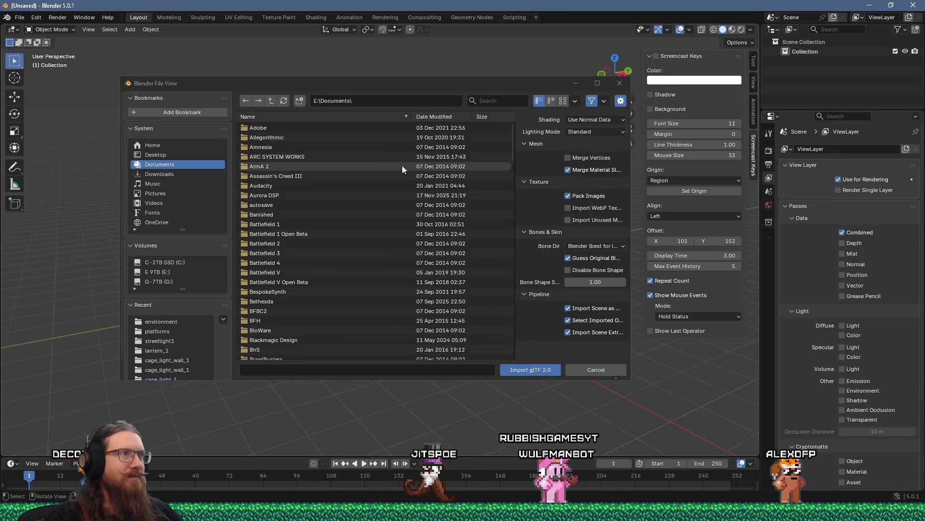
Step: Go to the e:\projects\godot\ folder in the import browser
click(394, 103)
text(e:\plrojec)
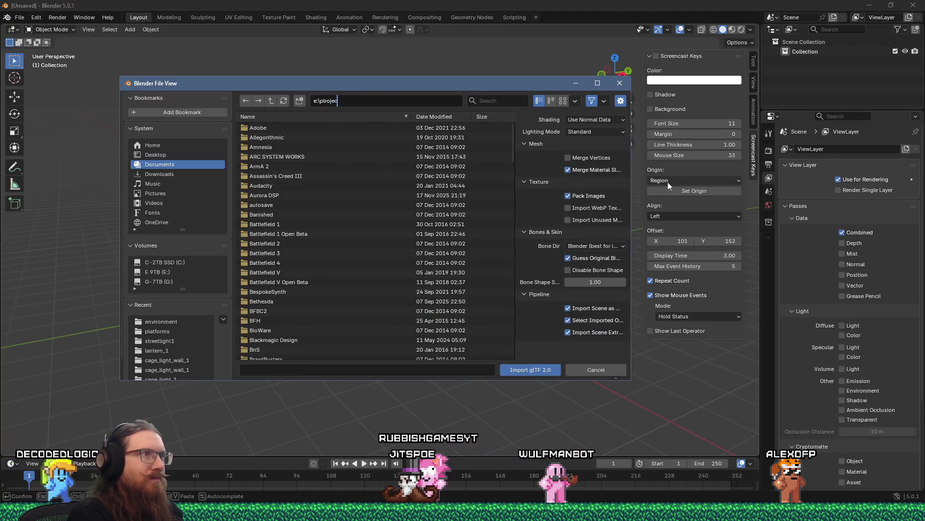
key(BackSpace)
key(BackSpace)
key(BackSpace)
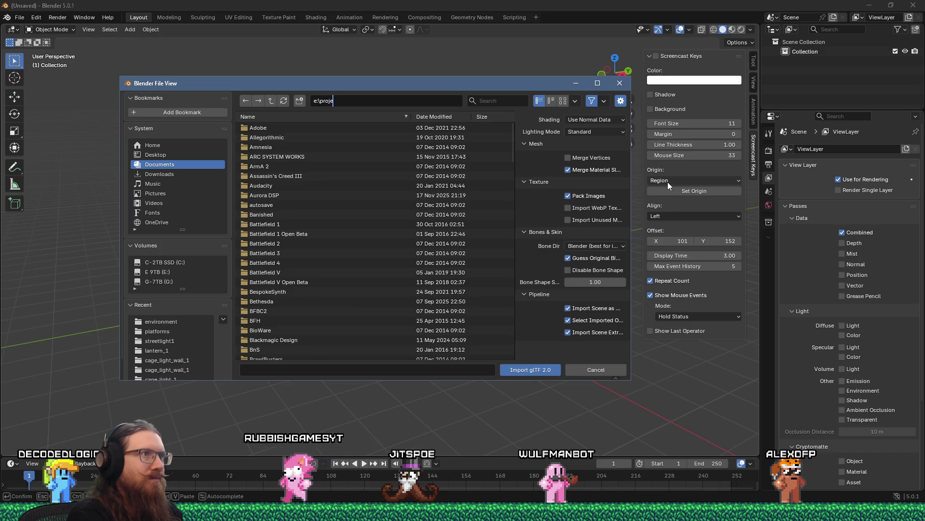
text(cts\godo)
key(Return)
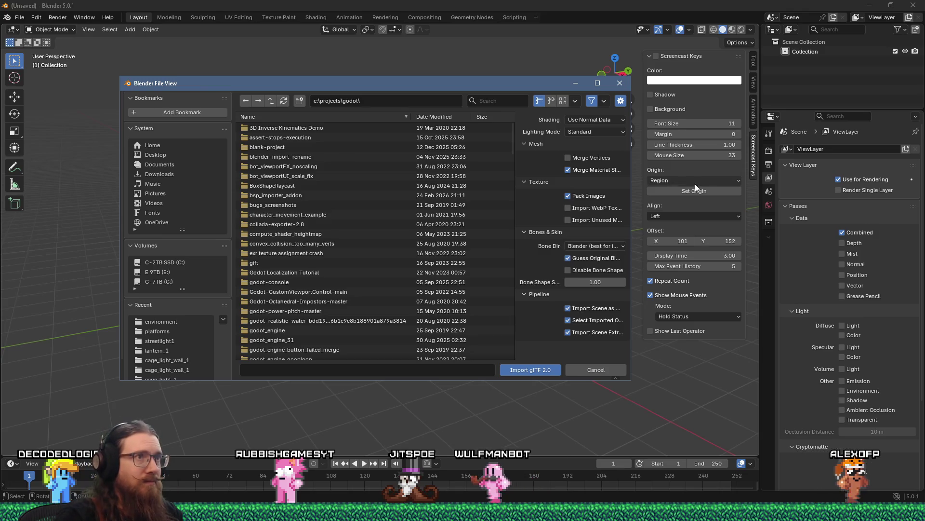
Step: Filter for 'gltf' and import satellite_dish1_close_platform.glb from Test GLTF Face Order Godot 3
click(510, 99)
text(gltf)
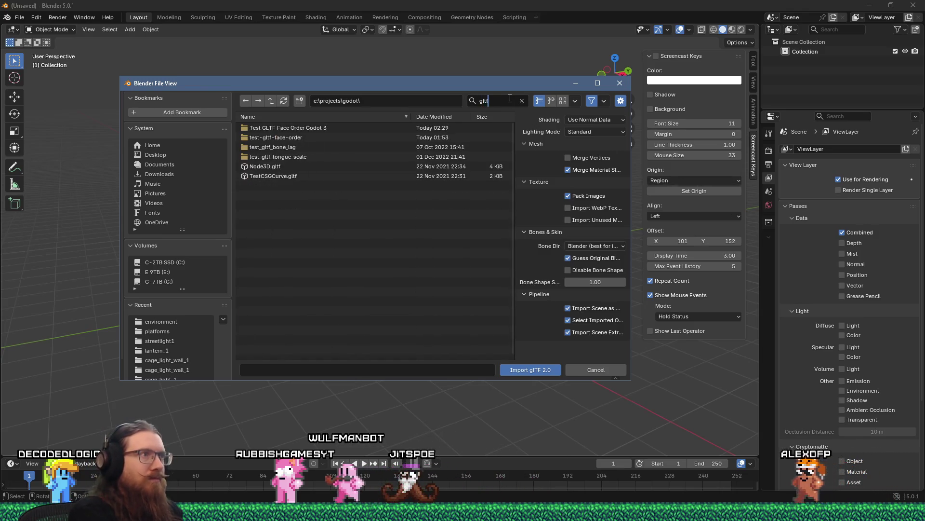
double_click(309, 128)
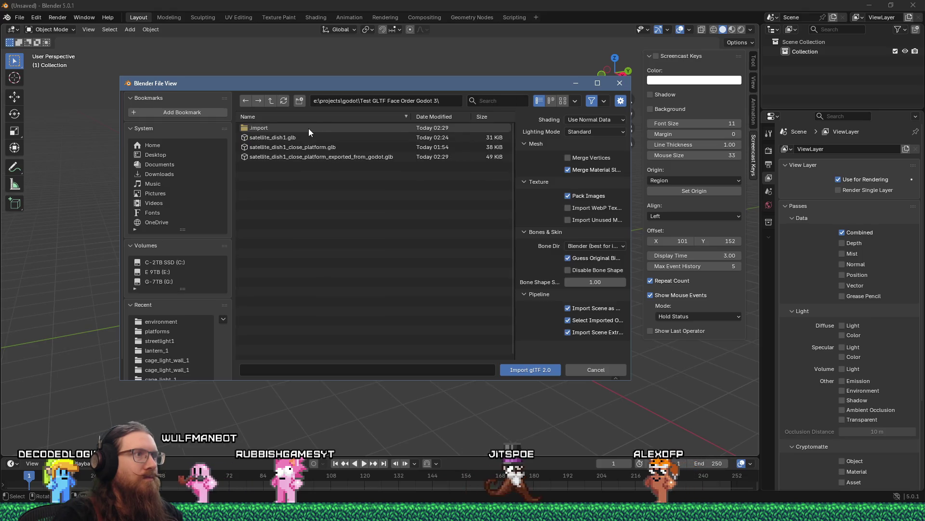
double_click(354, 159)
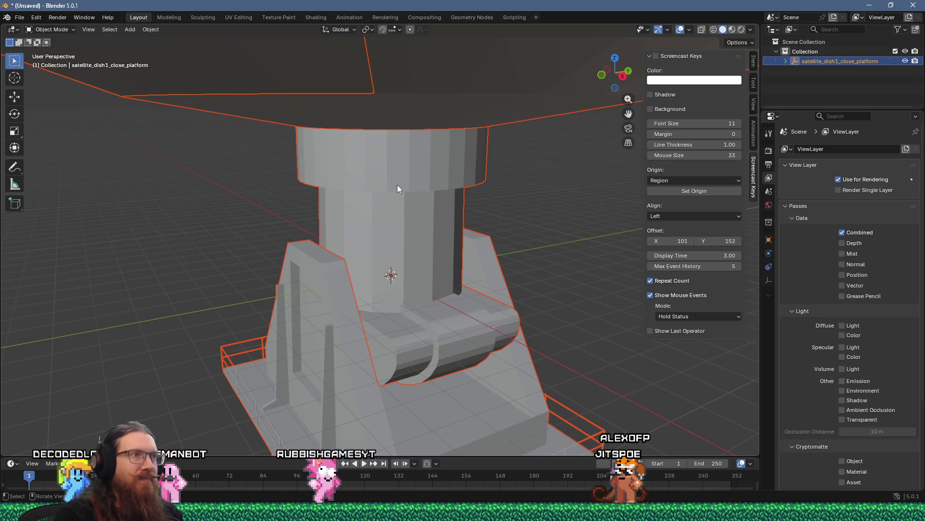
Step: Select Dish_alpha and add a Geometry Nodes modifier to it
scroll(397, 184, down, 5)
scroll(401, 186, up, 3)
scroll(455, 182, down, 1)
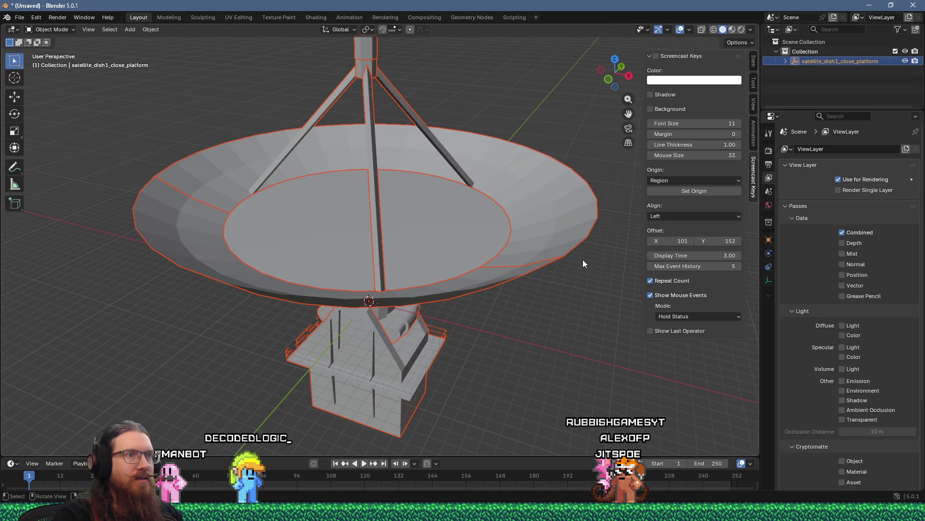
click(562, 233)
key(Tab)
key(Tab)
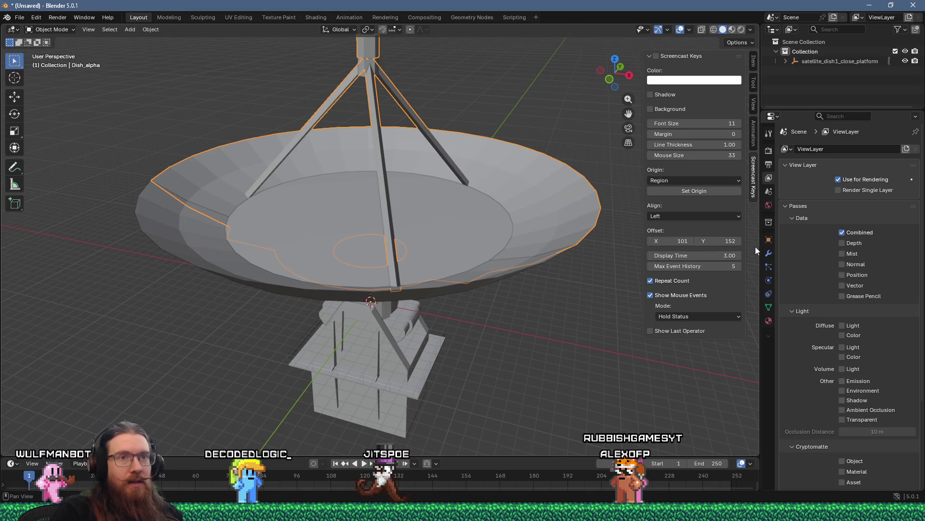
click(769, 253)
click(814, 149)
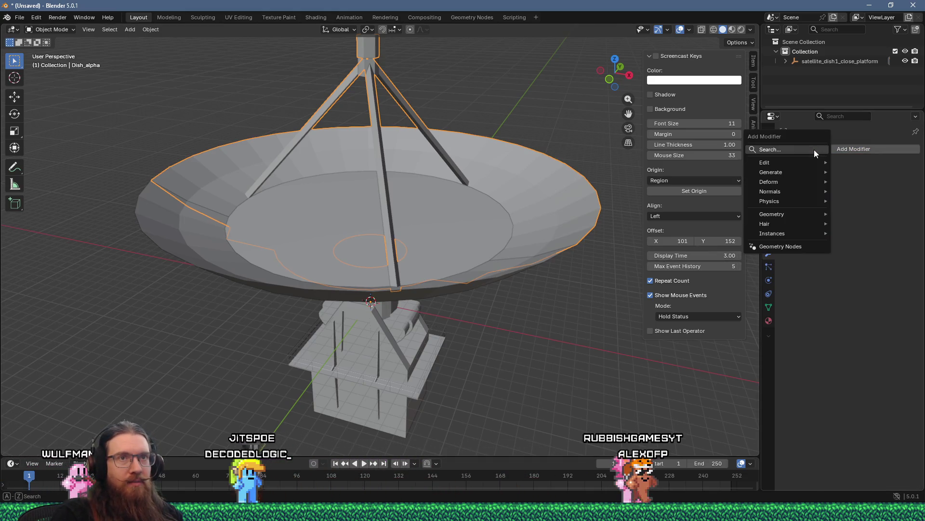
click(814, 150)
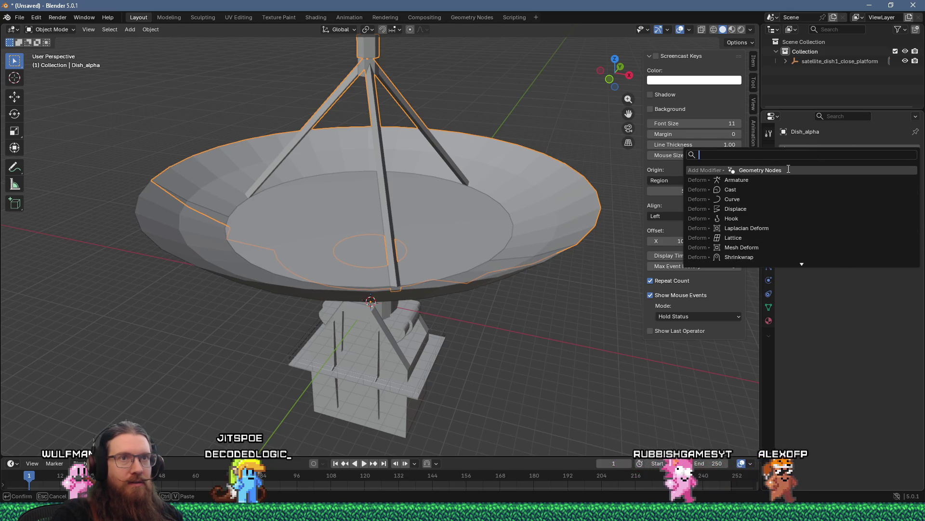
click(760, 170)
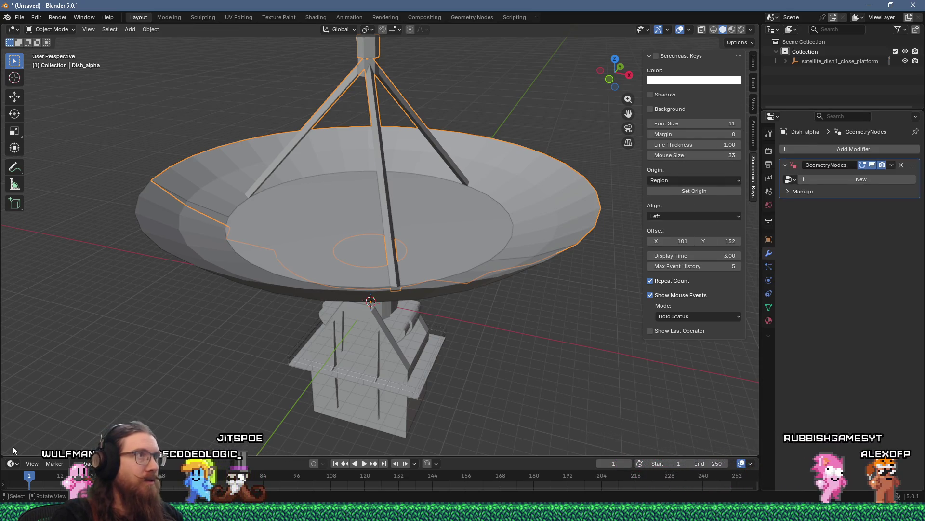
Step: In the Geometry Nodes workspace, create a new node group and insert a Viewer node
click(462, 19)
drag(530, 240, 530, 343)
click(828, 180)
scroll(499, 287, down, 3)
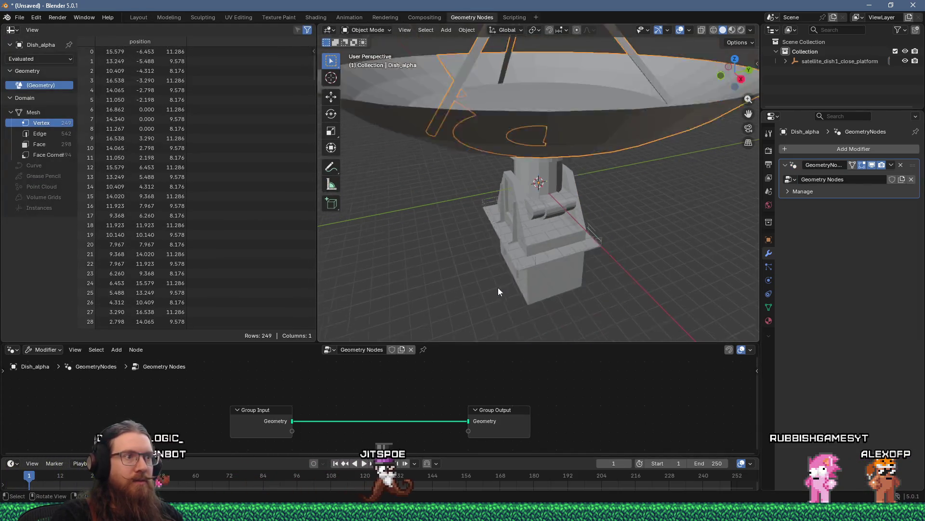
key(Home)
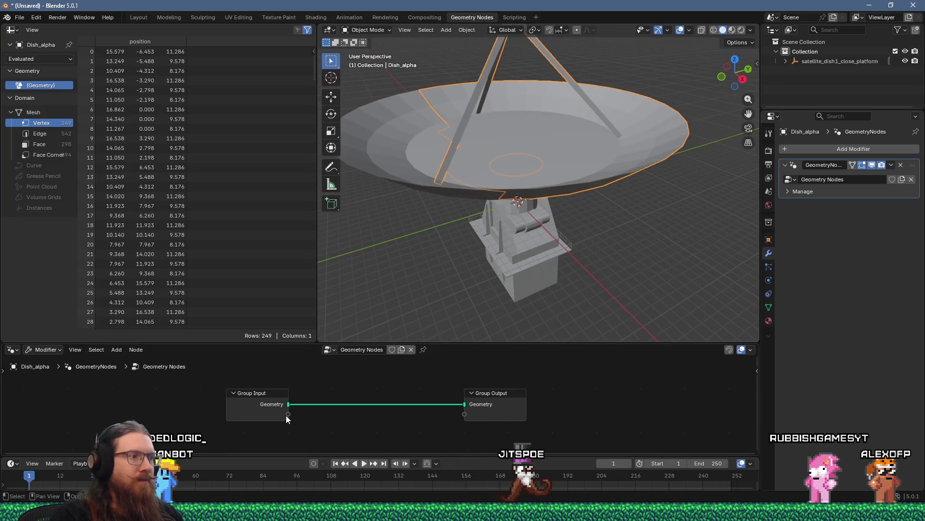
drag(352, 421, 349, 420)
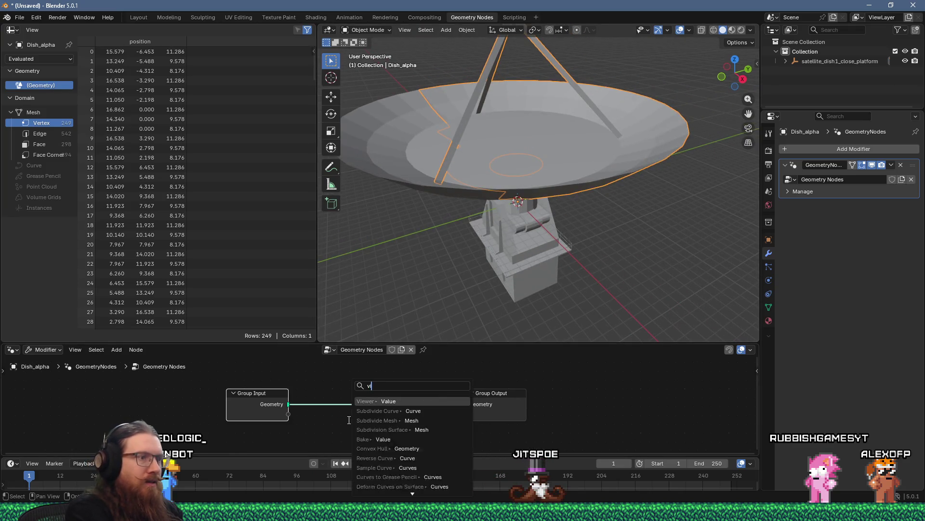
click(372, 401)
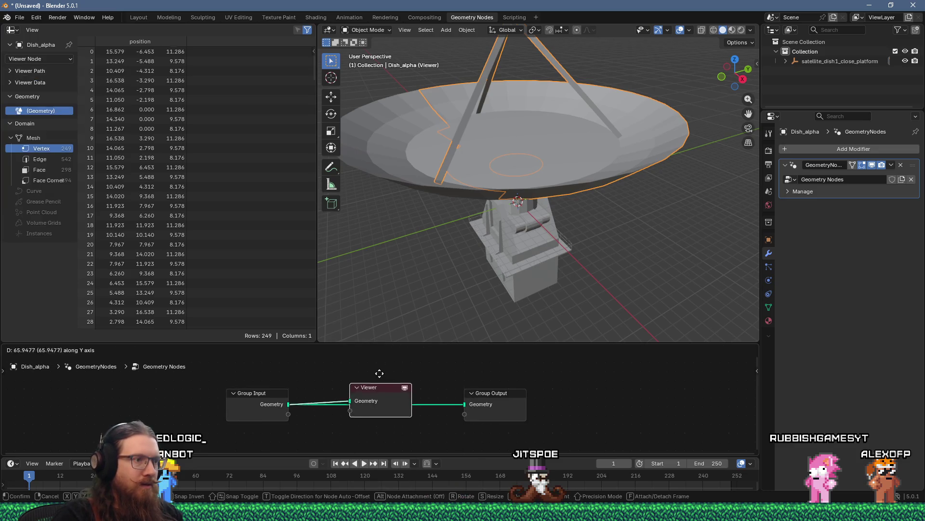
Step: Add an Index node and connect it to the Viewer node
scroll(421, 447, down, 3)
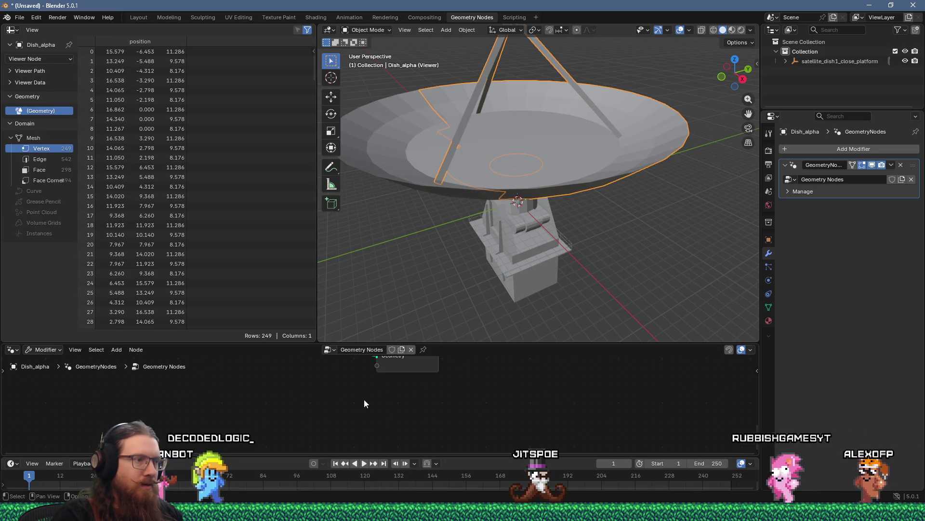
key(shift+a)
mouse_move(314, 291)
text(index)
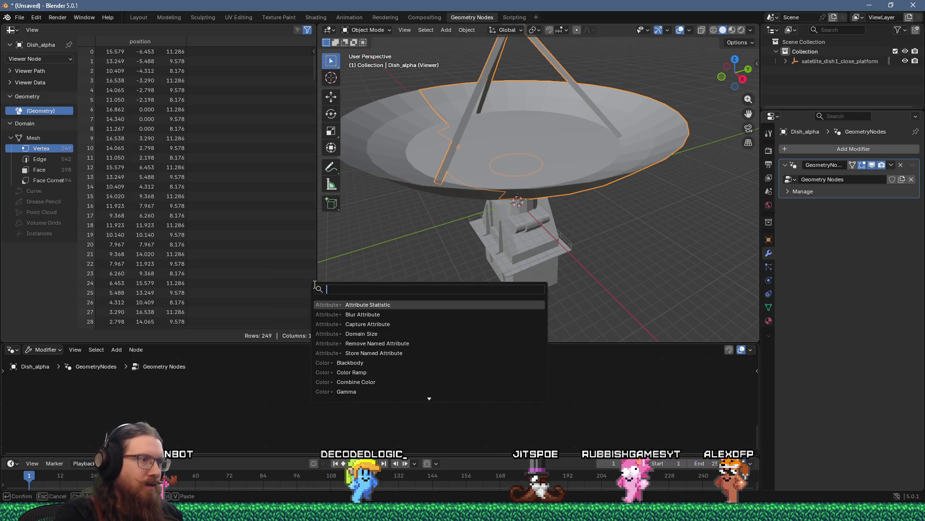
key(Return)
click(368, 395)
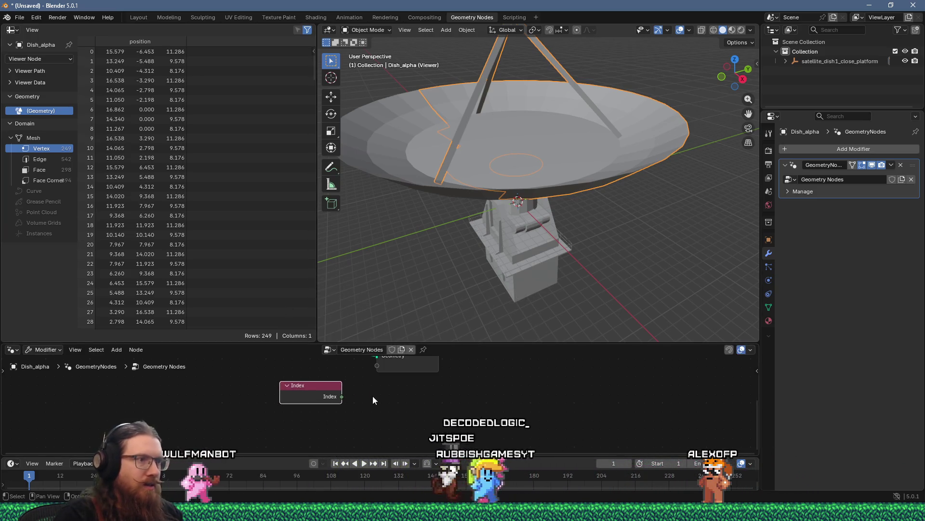
scroll(357, 415, up, 3)
drag(329, 426, 367, 398)
scroll(367, 398, up, 3)
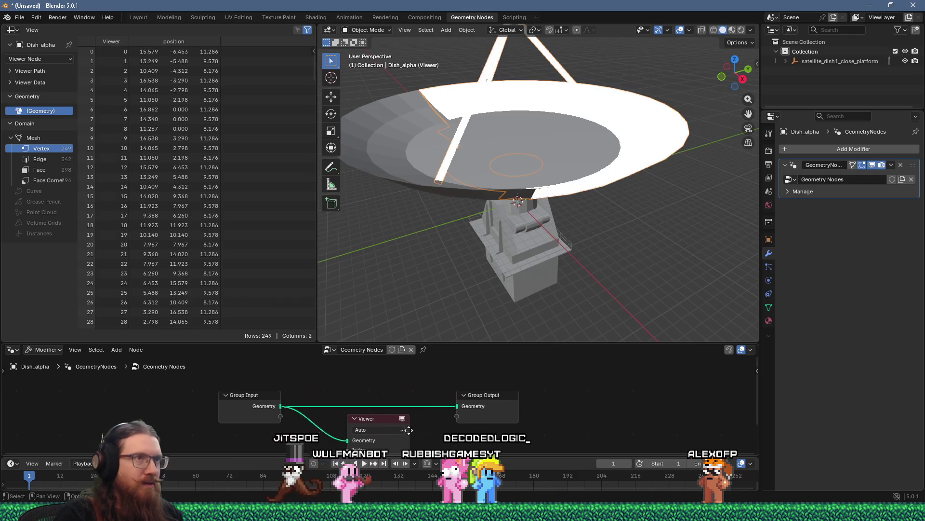
scroll(440, 304, down, 1)
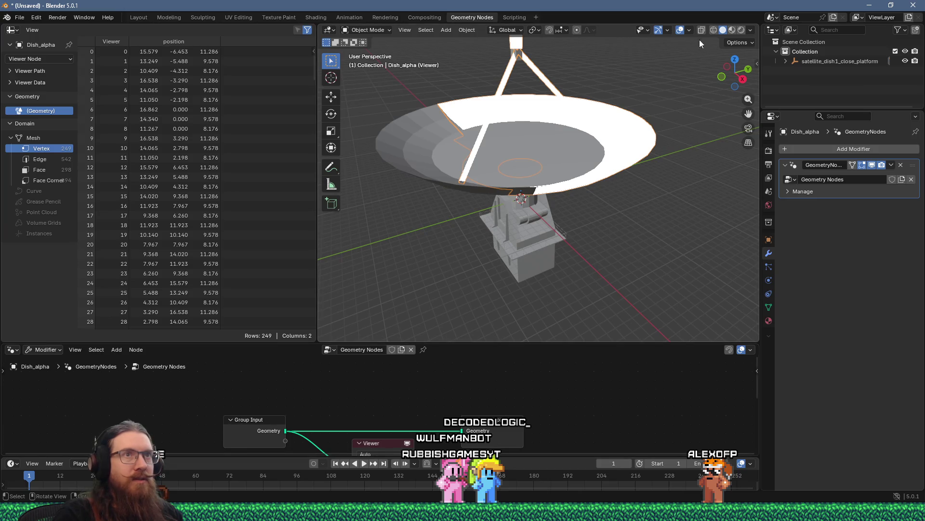
Step: Enable the Attribute Text viewport overlay to label index numbers across the dish
click(689, 31)
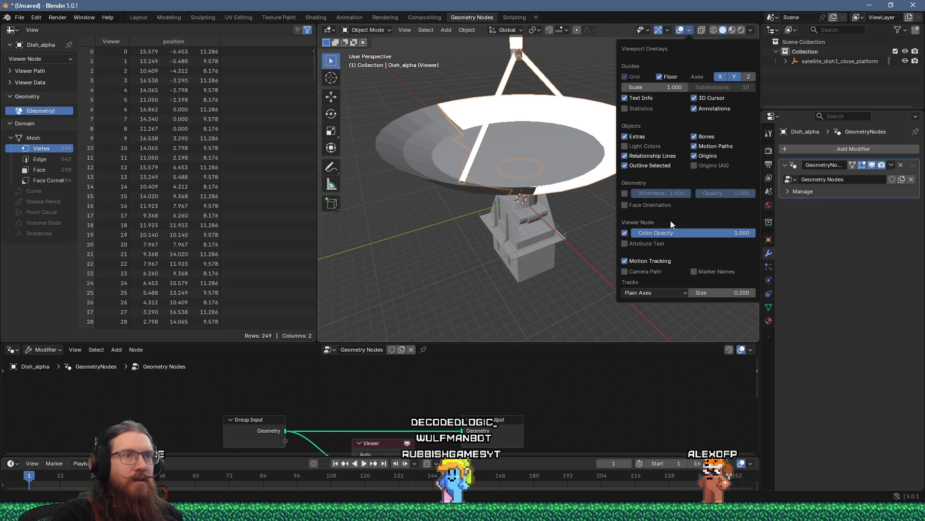
click(652, 242)
mouse_move(590, 203)
mouse_down()
mouse_move(575, 203)
mouse_move(599, 178)
mouse_move(562, 247)
mouse_move(409, 293)
mouse_move(366, 287)
mouse_move(497, 280)
mouse_move(395, 372)
mouse_move(405, 314)
mouse_up()
Step: Set the Viewer node's Domain to Face so the index labels number the dish faces
click(407, 394)
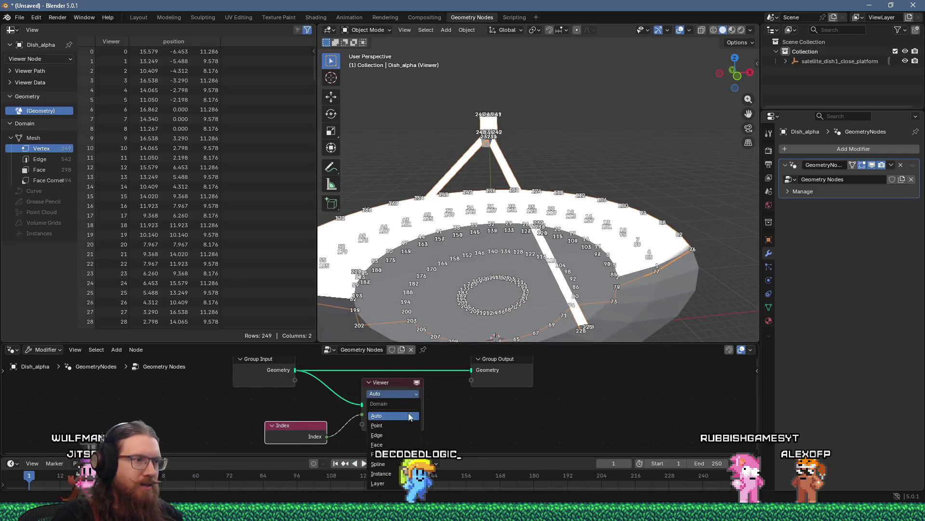
click(404, 444)
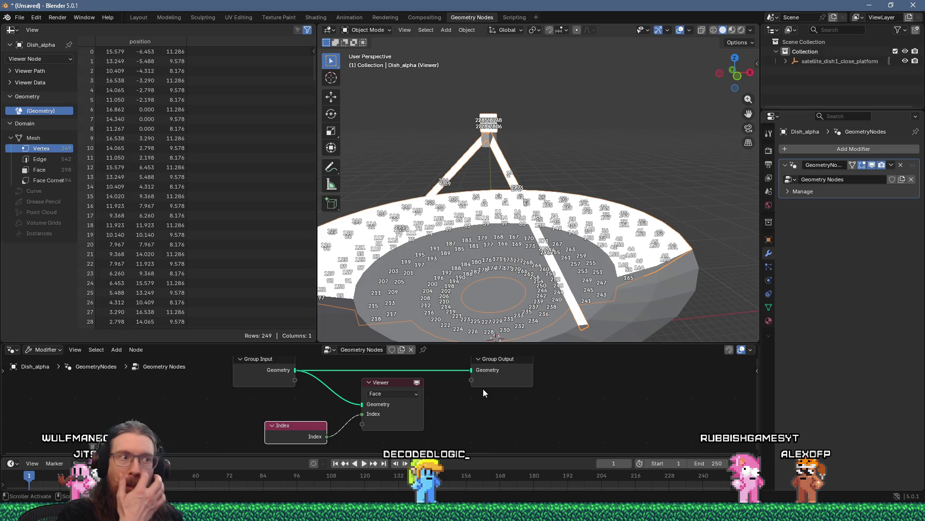
mouse_move(516, 330)
mouse_down()
mouse_move(514, 219)
mouse_move(548, 212)
mouse_move(502, 205)
mouse_move(407, 223)
mouse_move(532, 233)
mouse_move(552, 224)
mouse_move(539, 188)
mouse_move(488, 185)
mouse_up()
scroll(547, 212, up, 5)
Step: Orbit around the dish and its legs, then widen the 3D view over the spreadsheet
mouse_move(518, 137)
mouse_down()
mouse_move(534, 148)
mouse_move(533, 134)
mouse_move(569, 126)
mouse_move(547, 165)
mouse_up()
scroll(547, 165, up, 4)
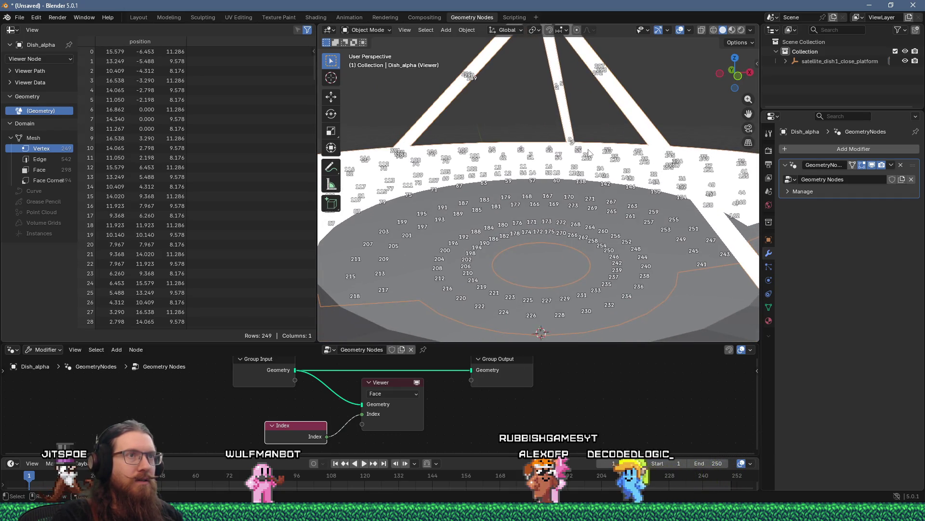
mouse_move(574, 143)
mouse_down()
mouse_move(548, 160)
mouse_move(565, 170)
mouse_move(556, 181)
mouse_move(570, 176)
mouse_up()
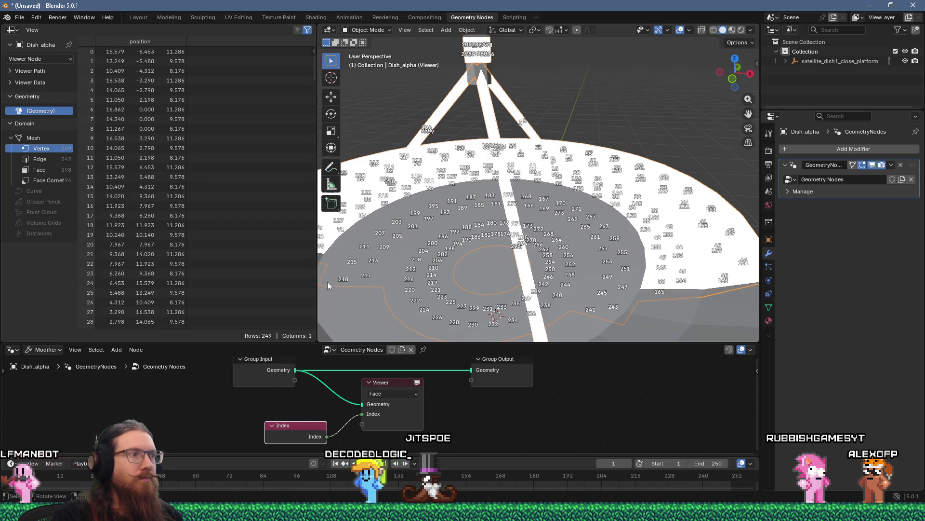
mouse_move(317, 280)
mouse_down()
mouse_move(292, 281)
mouse_move(302, 280)
mouse_up()
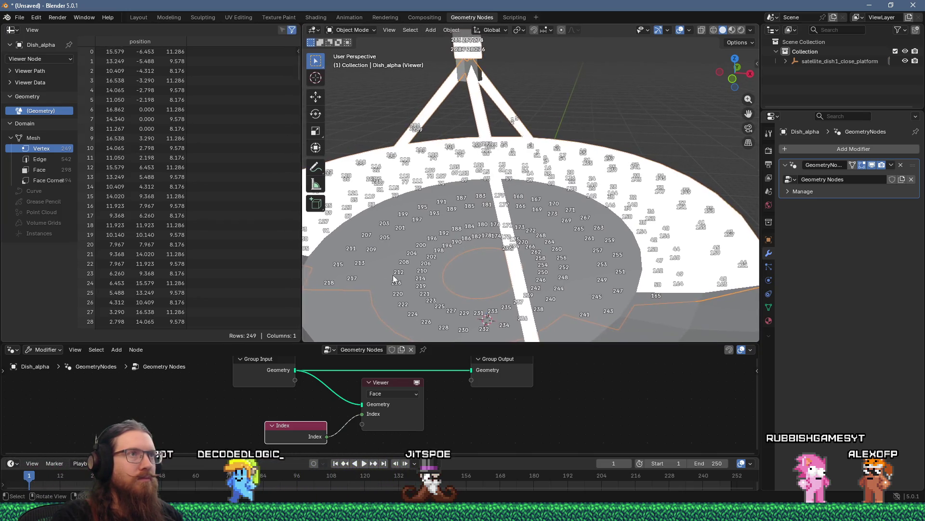
scroll(441, 259, up, 4)
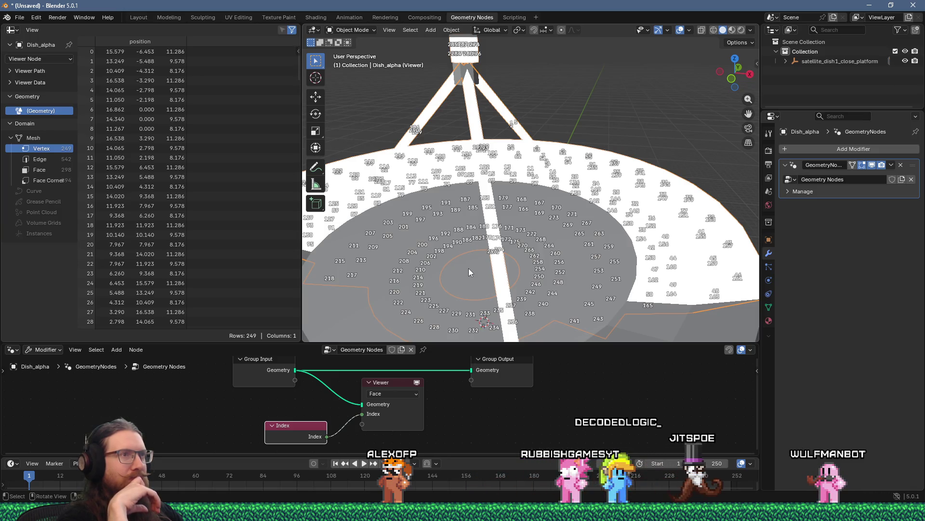
mouse_move(578, 262)
mouse_down()
mouse_move(576, 233)
mouse_move(577, 253)
mouse_move(607, 227)
mouse_move(619, 238)
mouse_up()
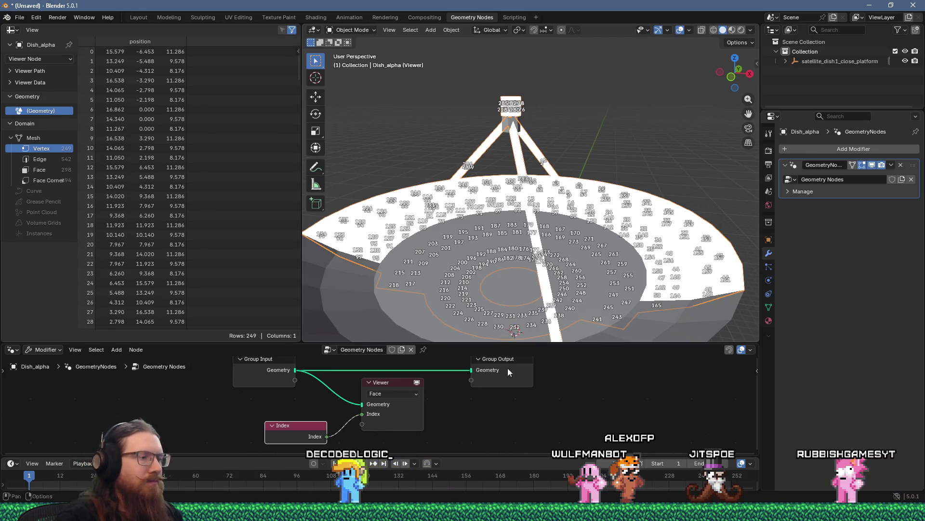
click(316, 520)
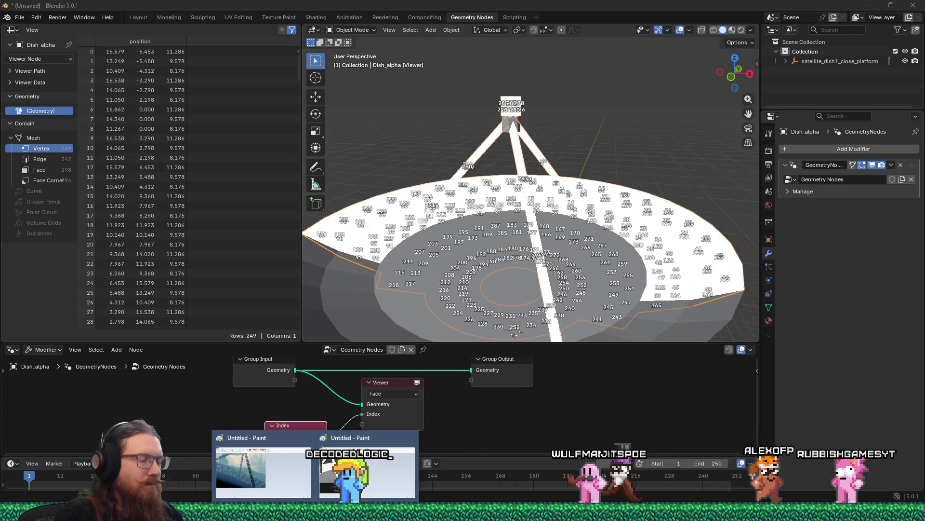
click(338, 448)
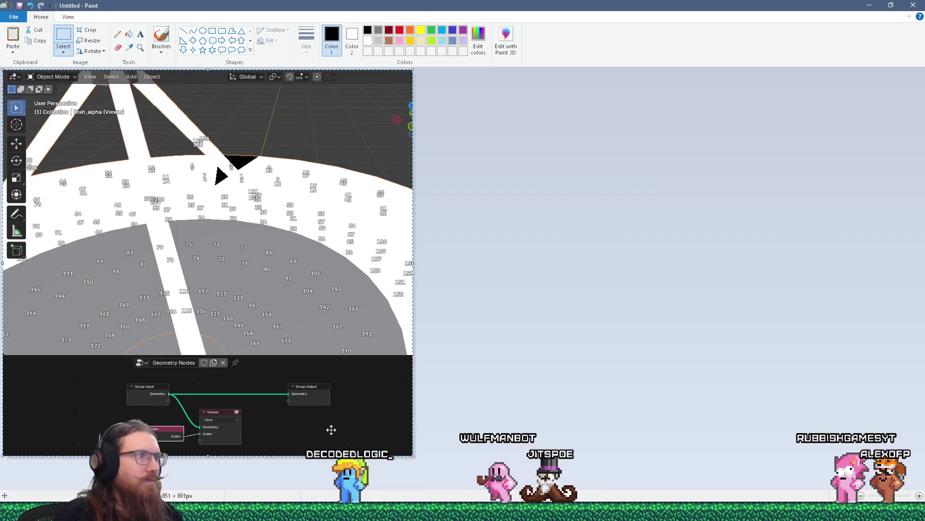
key(alt+Tab)
mouse_move(525, 310)
mouse_down()
mouse_move(485, 284)
mouse_move(498, 296)
mouse_move(495, 283)
mouse_move(451, 286)
mouse_move(481, 286)
mouse_move(475, 295)
mouse_up()
key(alt+Tab)
key(alt+Tab)
key(alt+Tab)
key(alt+Tab)
key(alt+Tab)
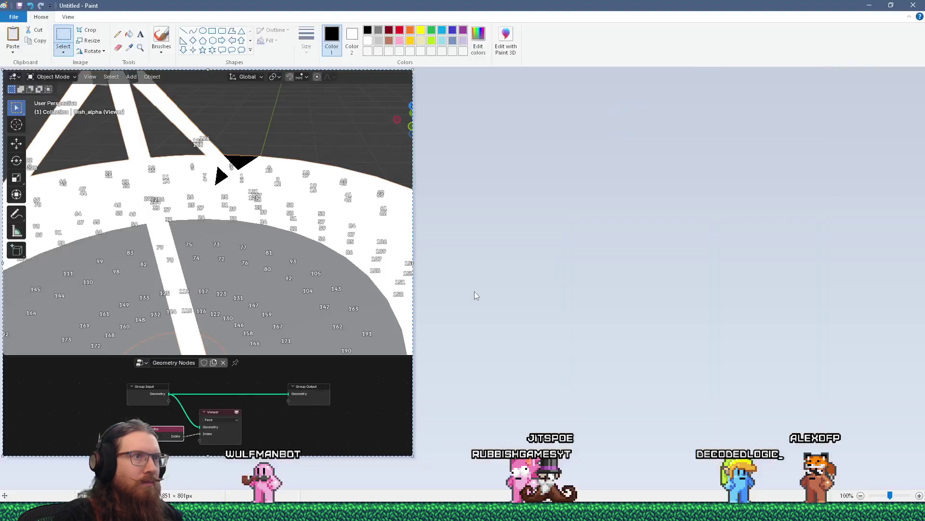
key(alt+Tab)
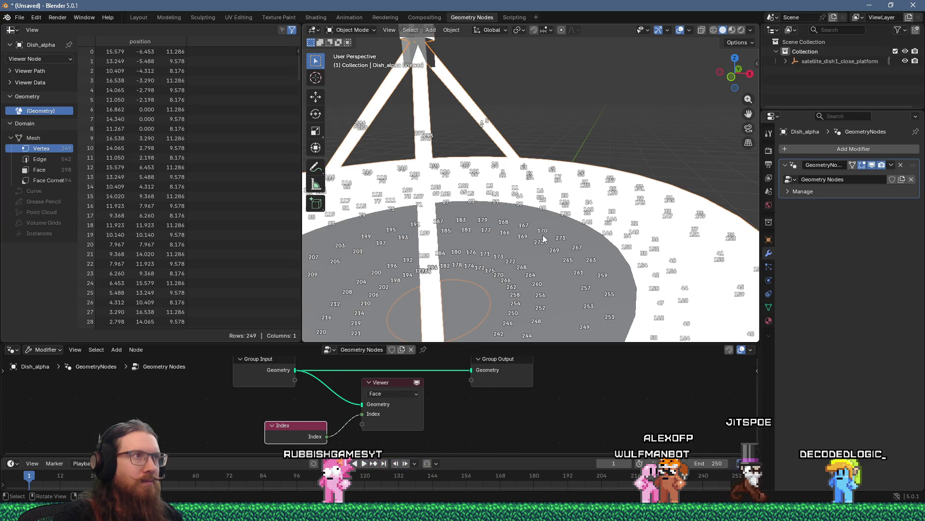
Step: Paste the Blender dish screenshot into Paint and crop it to the 3D view
key(alt+Tab)
key(alt+Tab)
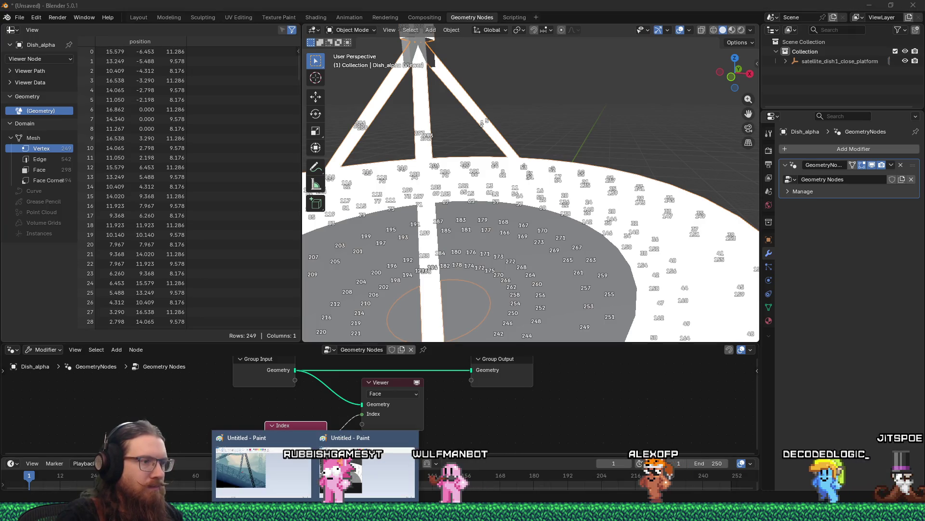
key(alt+Tab)
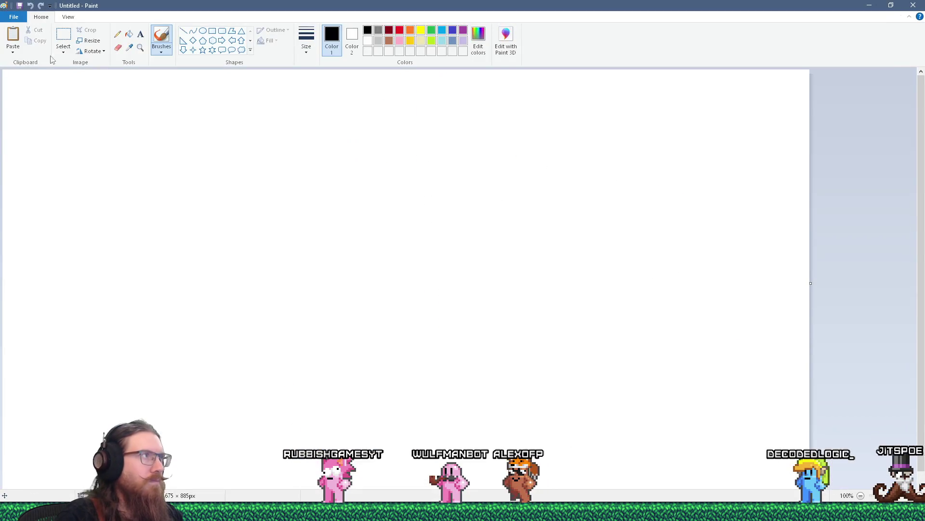
click(14, 35)
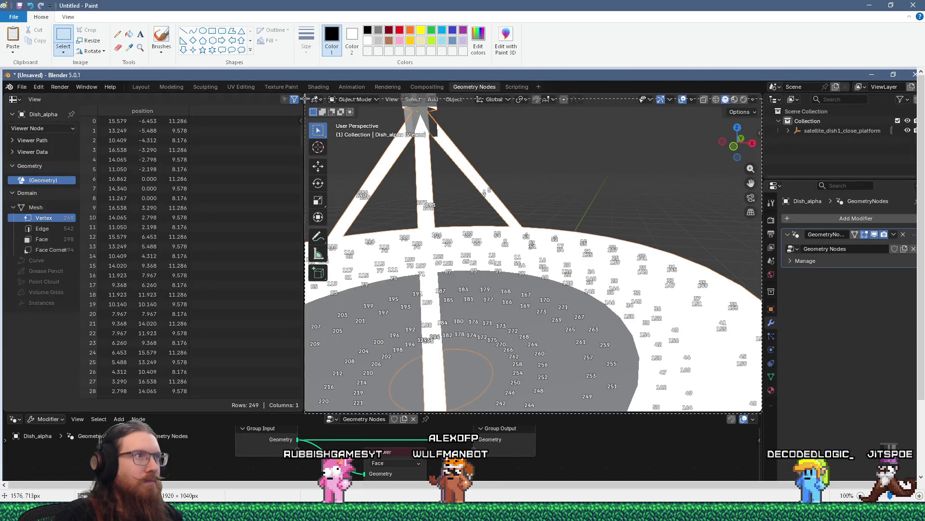
key(ctrl+shift+x)
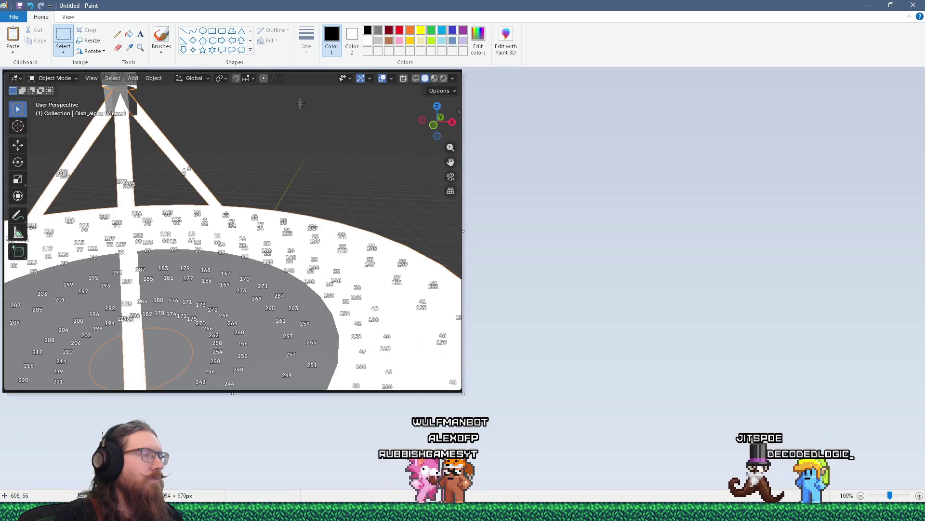
key(alt+Tab)
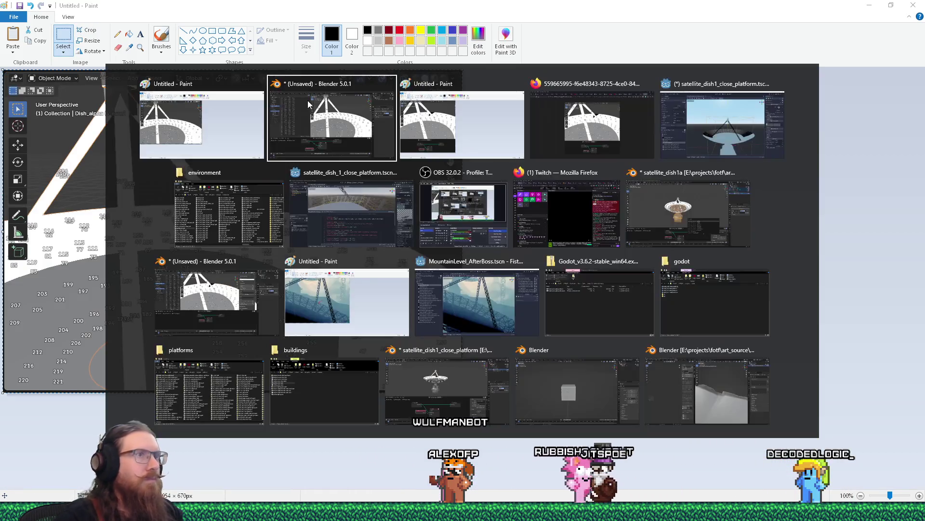
Step: Review Dish_alpha's material converted to a spatial shader and its generated code in Godot
click(329, 229)
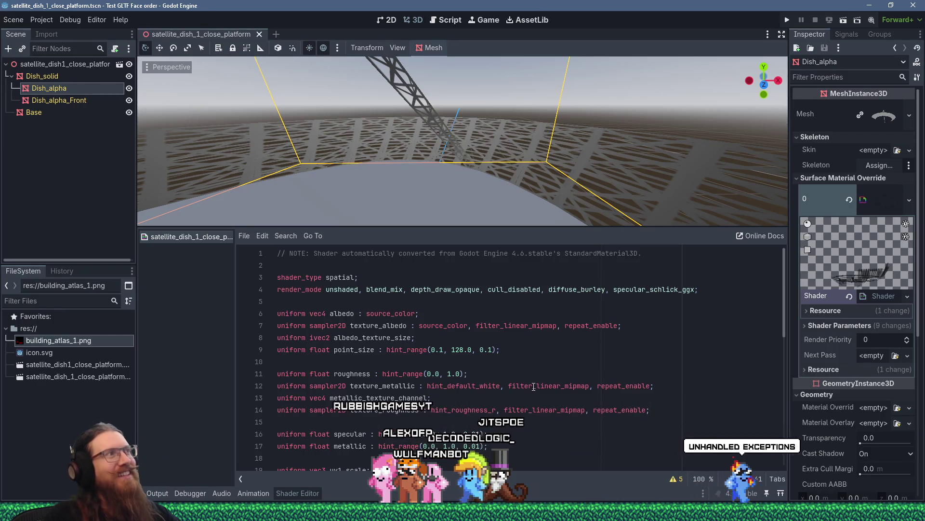
key(alt+Tab)
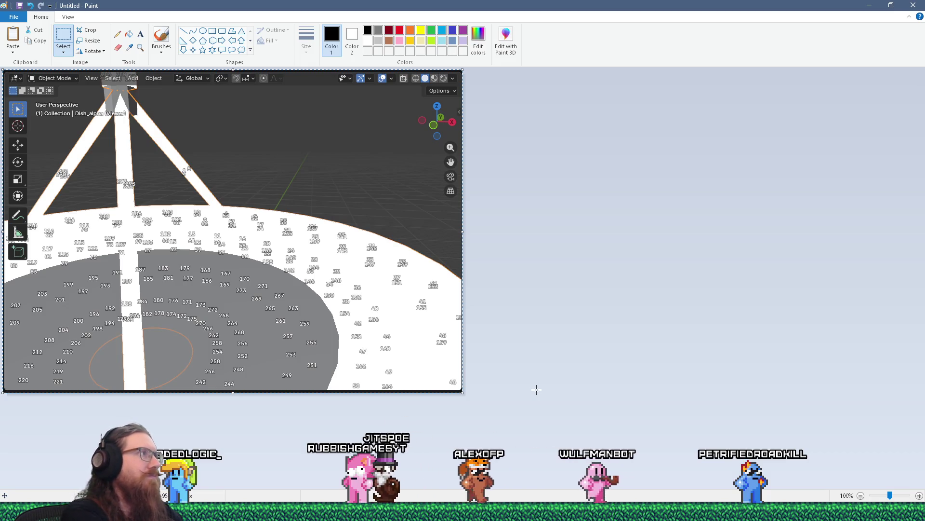
Step: Bring the Firefox browser window forward from the taskbar
key(alt+Tab)
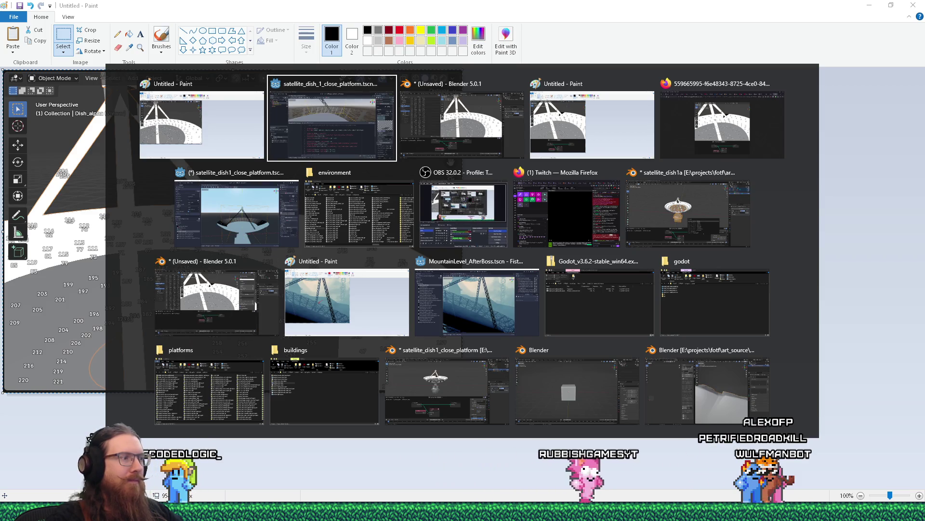
key(Escape)
mouse_move(899, 482)
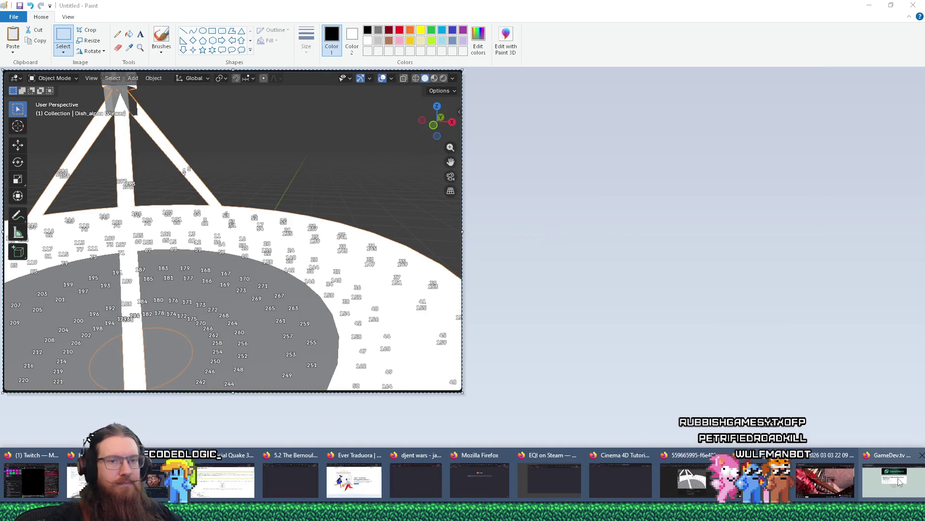
click(689, 488)
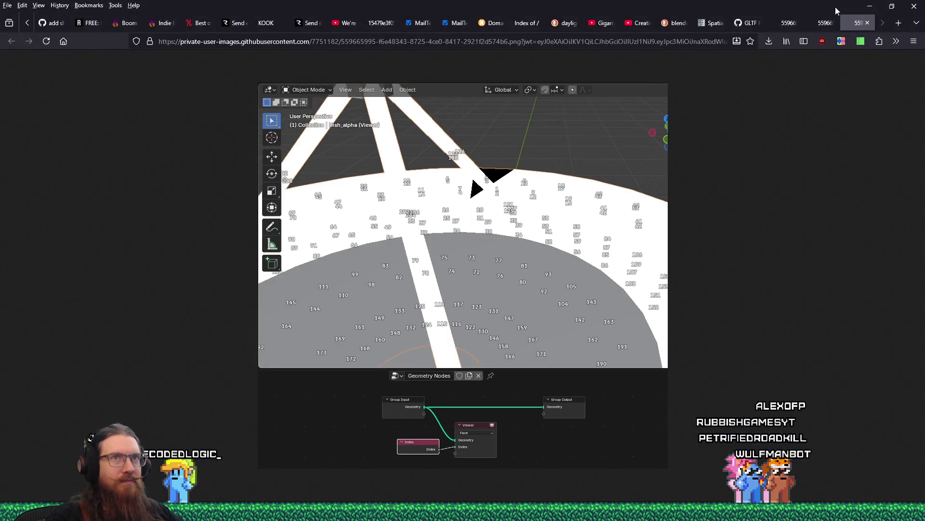
Step: On the GLTF face order issue, open the description's '...' menu and start editing it
click(748, 23)
scroll(726, 342, down, 6)
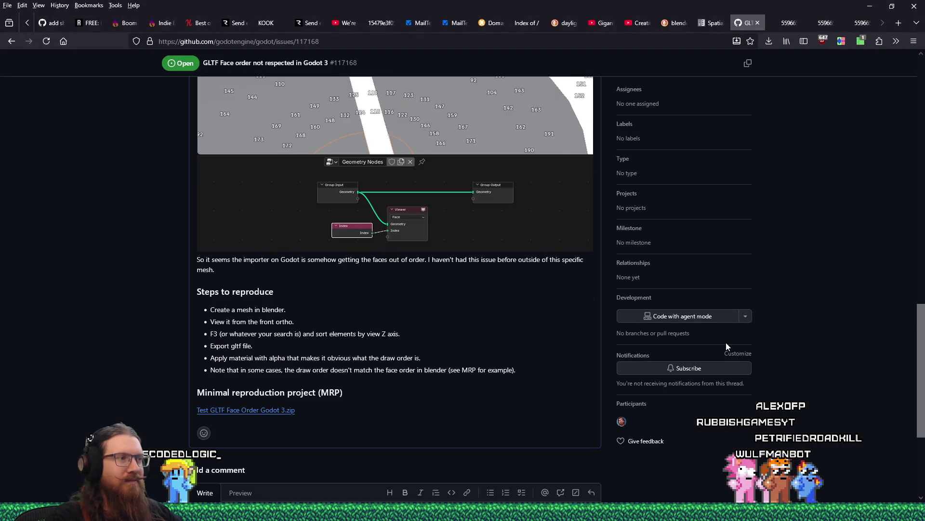
scroll(726, 342, up, 7)
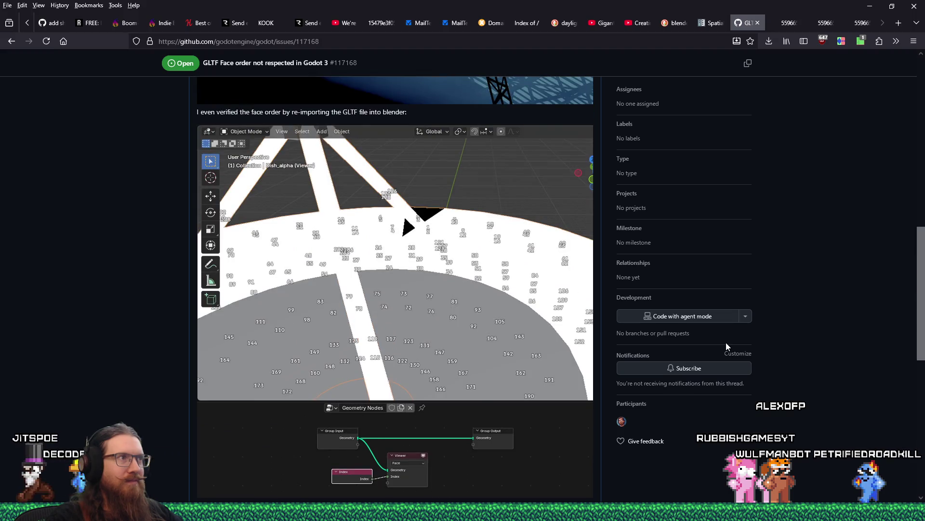
scroll(725, 342, down, 4)
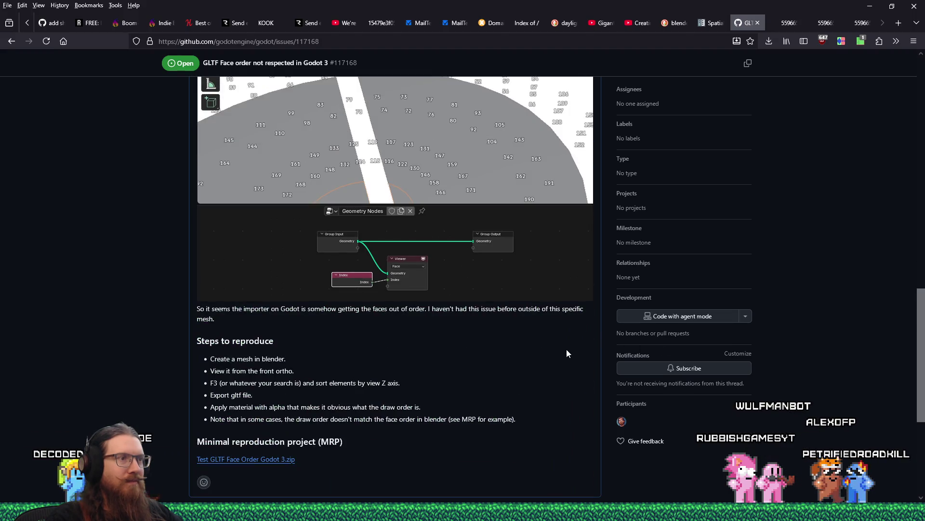
scroll(566, 349, up, 15)
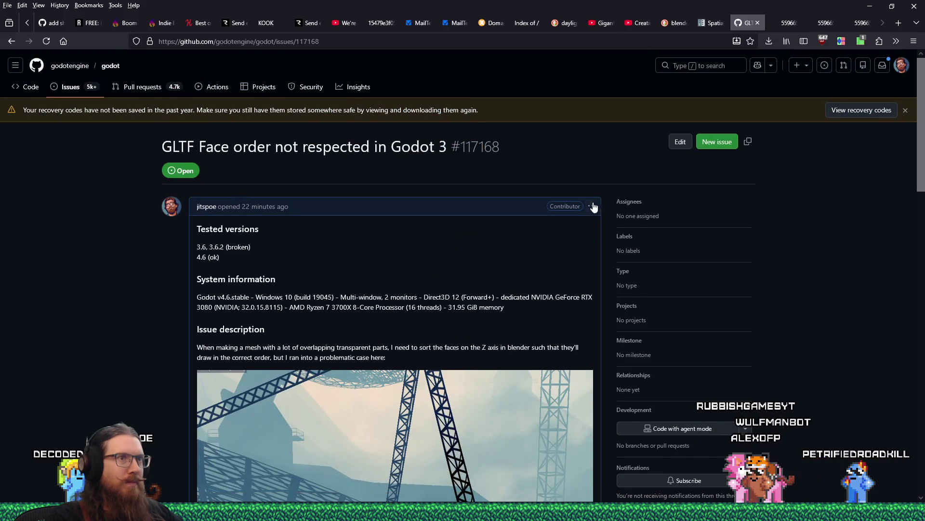
click(593, 206)
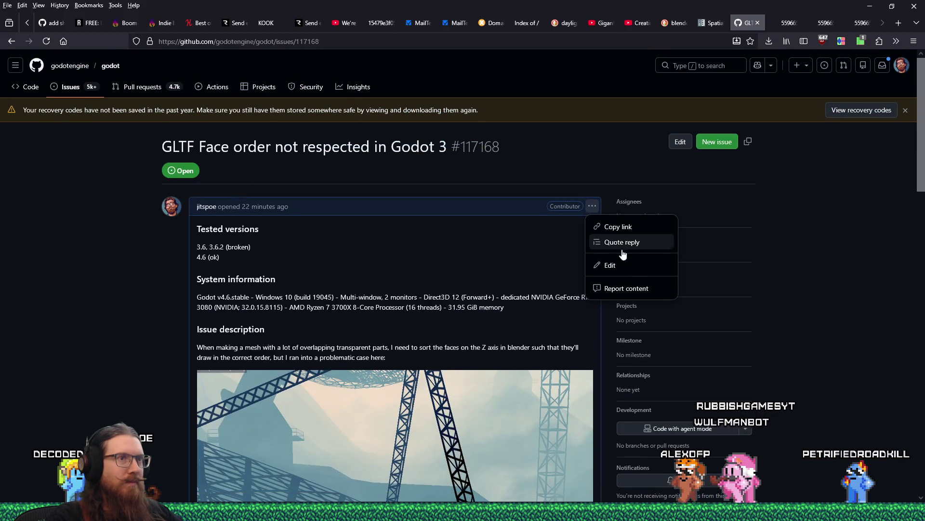
click(638, 266)
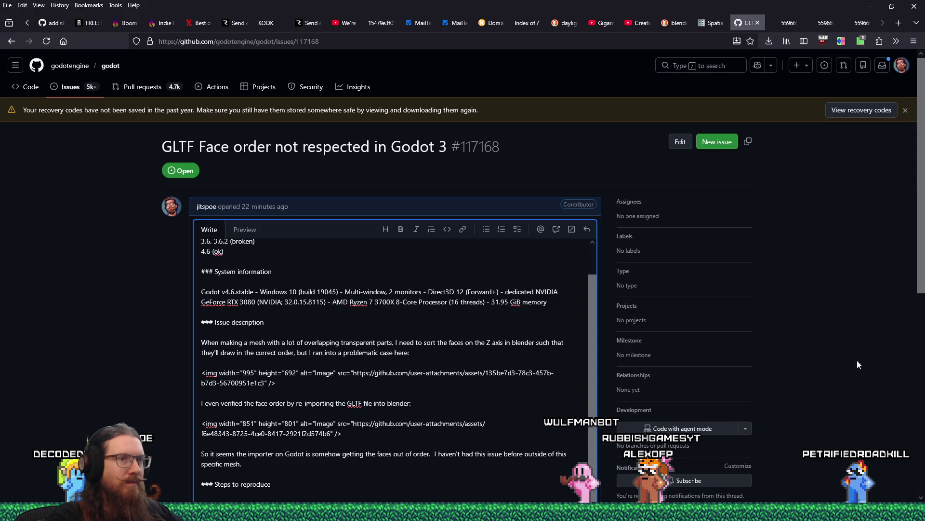
Step: Add an edit line after the mesh sentence: 'Edit: Exported the scene as GLTF from godot…'
scroll(707, 345, down, 3)
click(306, 224)
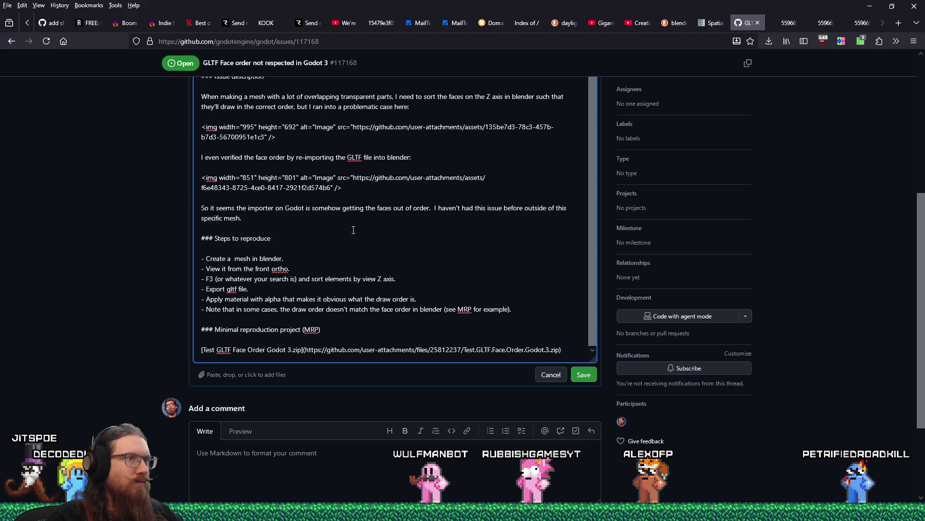
key(Return)
text(Edit: Expo)
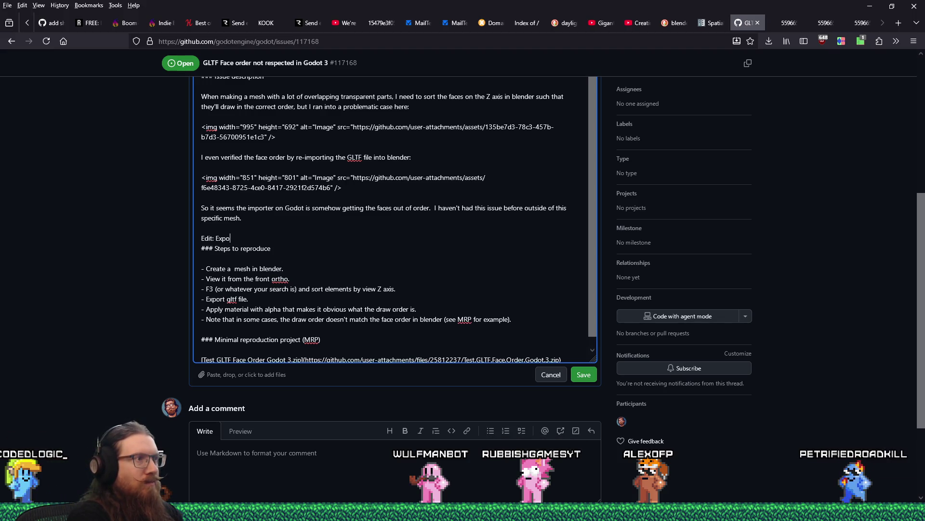
text(rted the mesh from)
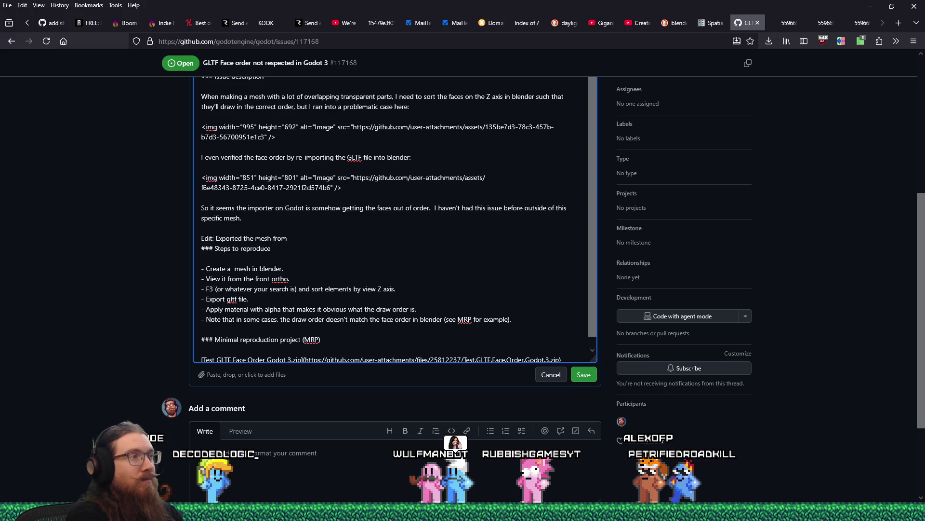
key(BackSpace)
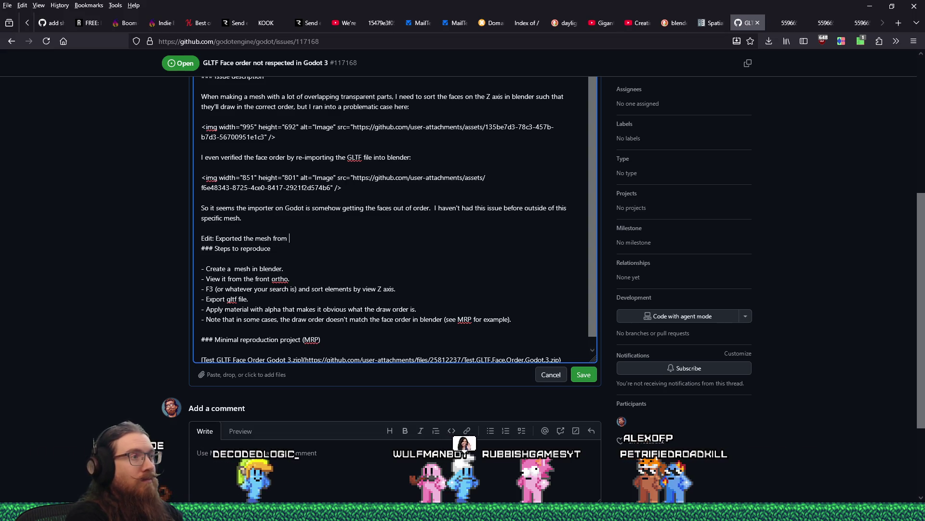
key(BackSpace)
key(BackSpace)
key(BackSpace)
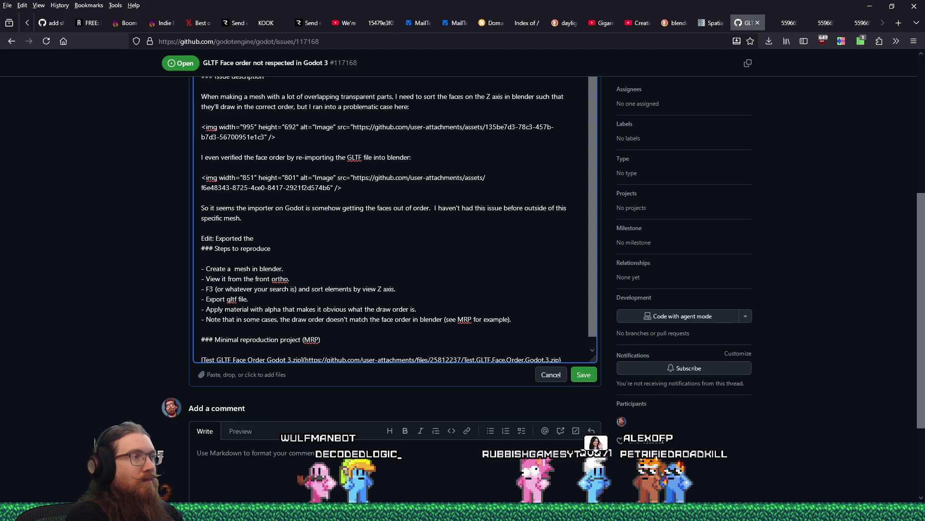
text( scene as G)
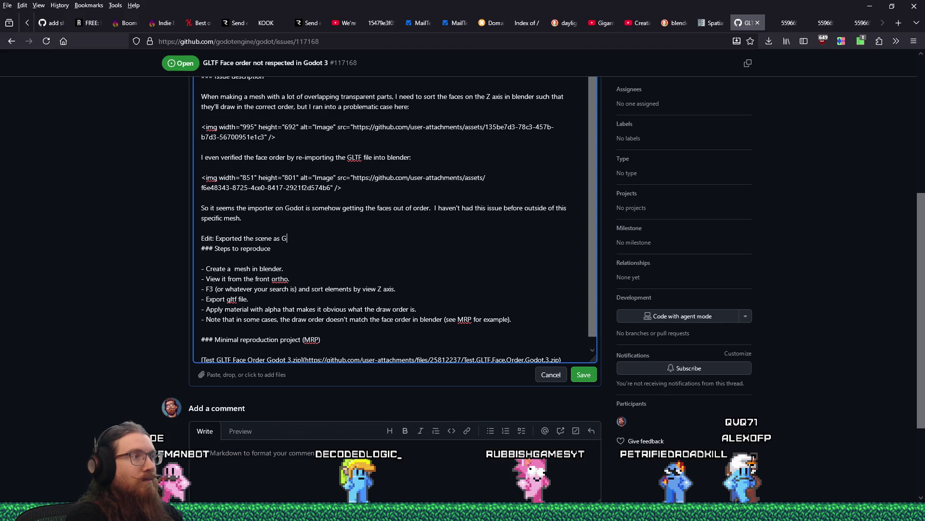
text(LTF fr)
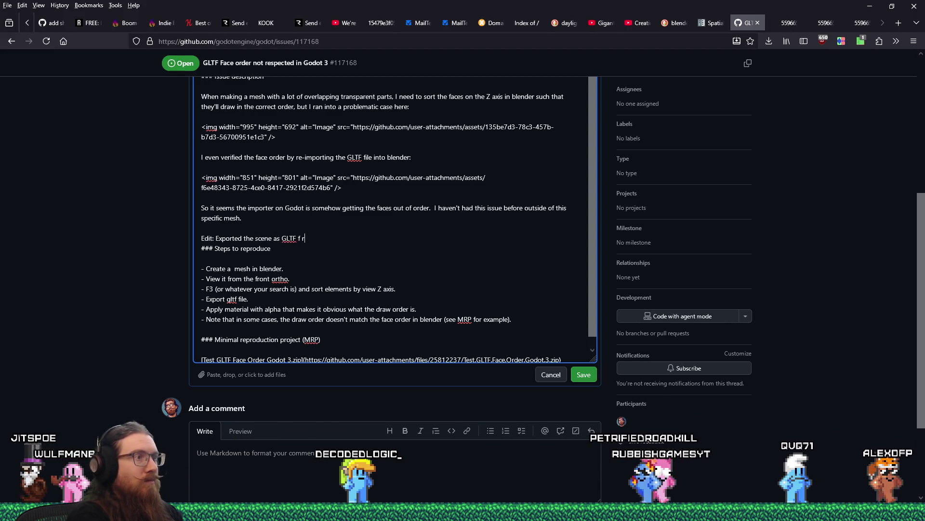
text(om godot and verified the faces are out of)
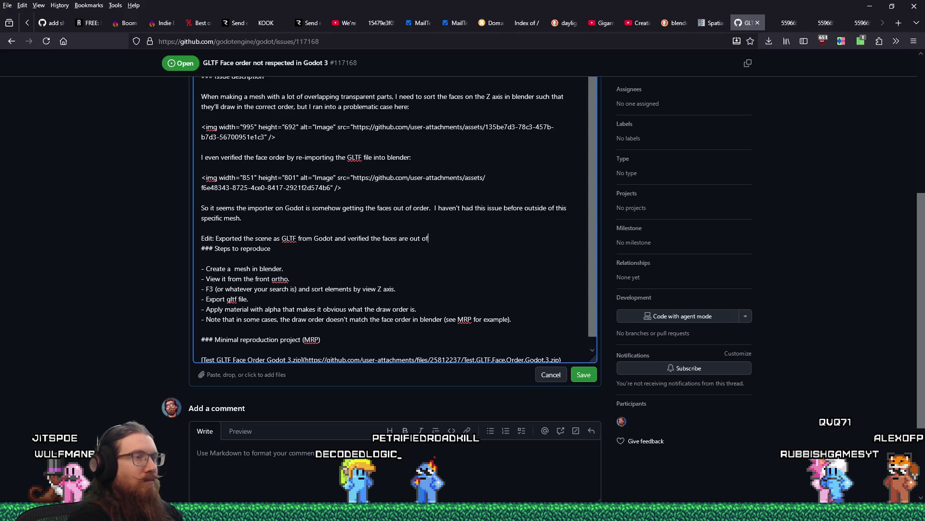
Step: Paste the new dish screenshot below the note and save the issue description
key(Return)
key(ctrl+v)
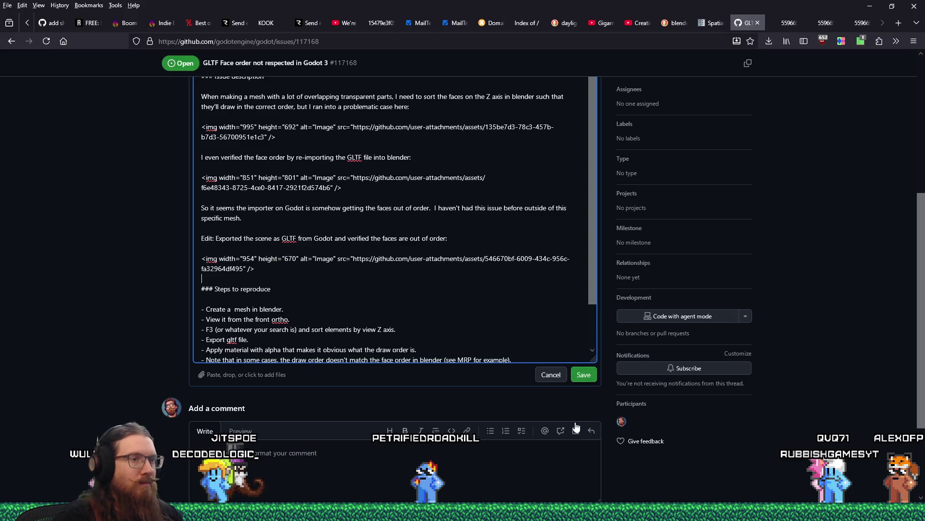
click(585, 374)
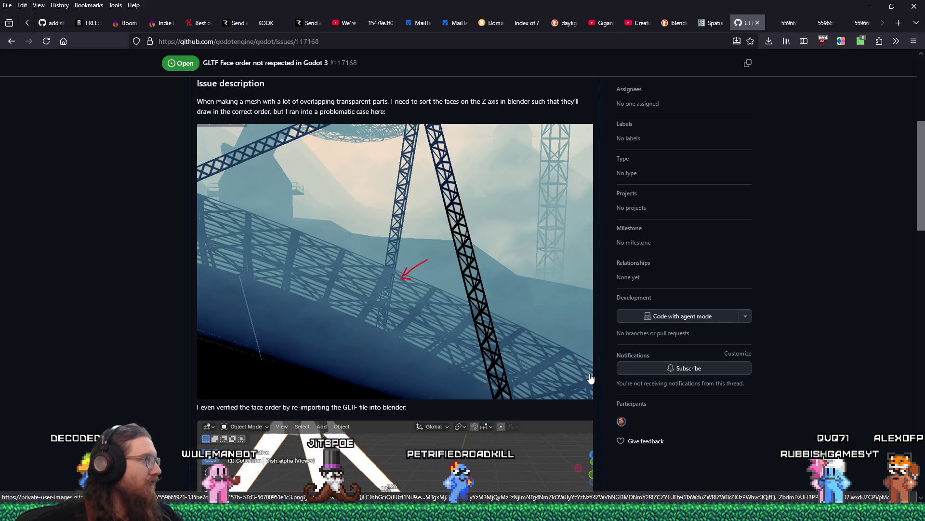
scroll(439, 296, down, 10)
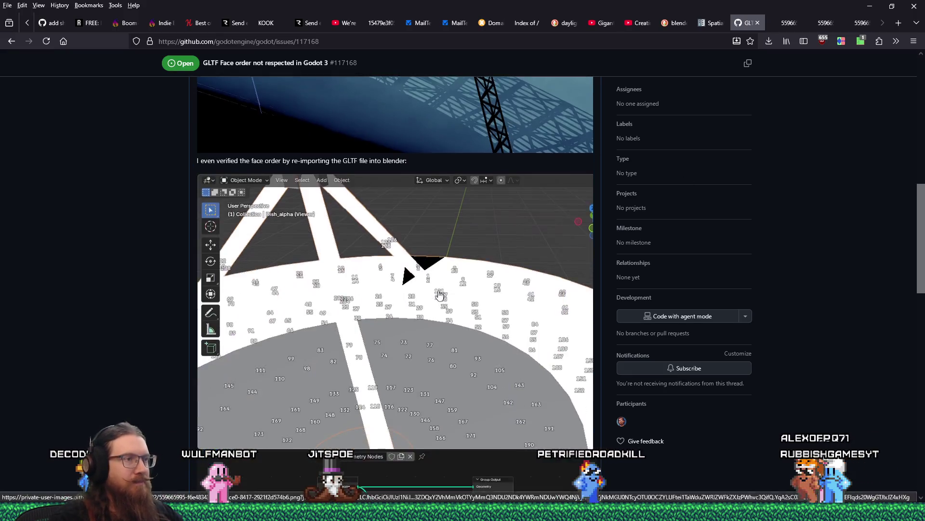
scroll(440, 296, down, 3)
scroll(439, 296, up, 4)
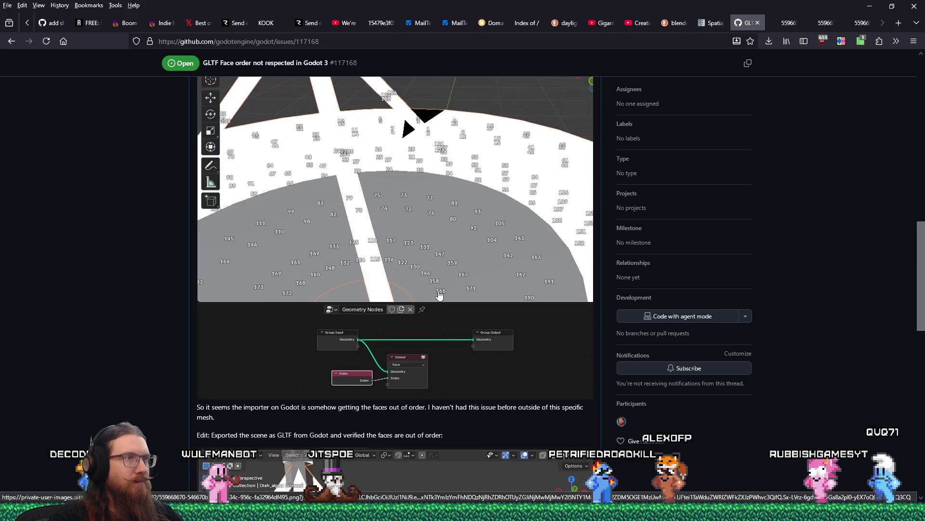
scroll(439, 296, down, 7)
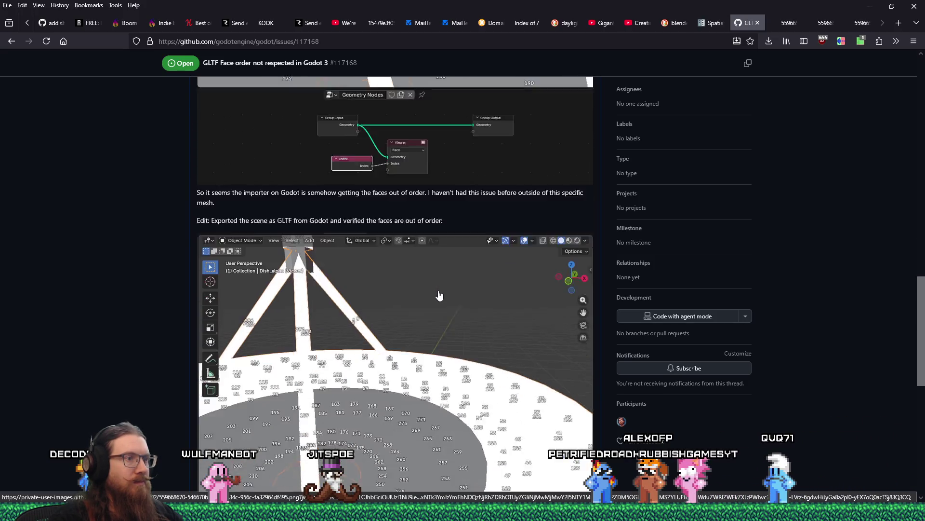
scroll(439, 294, up, 8)
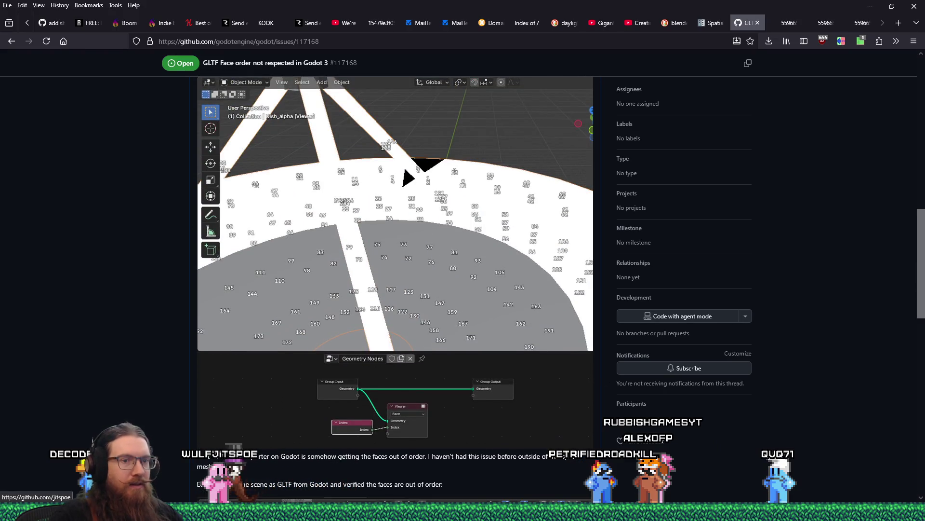
key(alt+Tab)
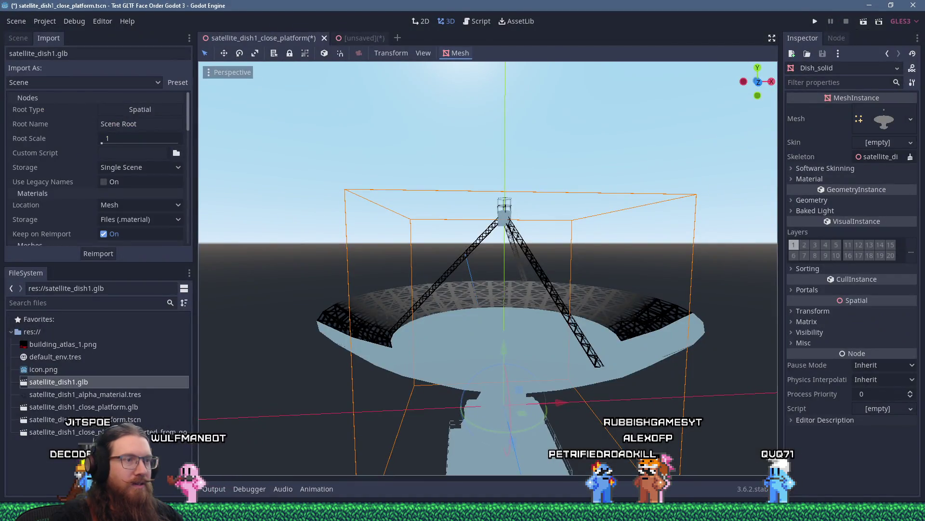
Step: Widen Godot's Scene and FileSystem panels, then bring the Fist of the Forgotten project forward
key(alt+Tab)
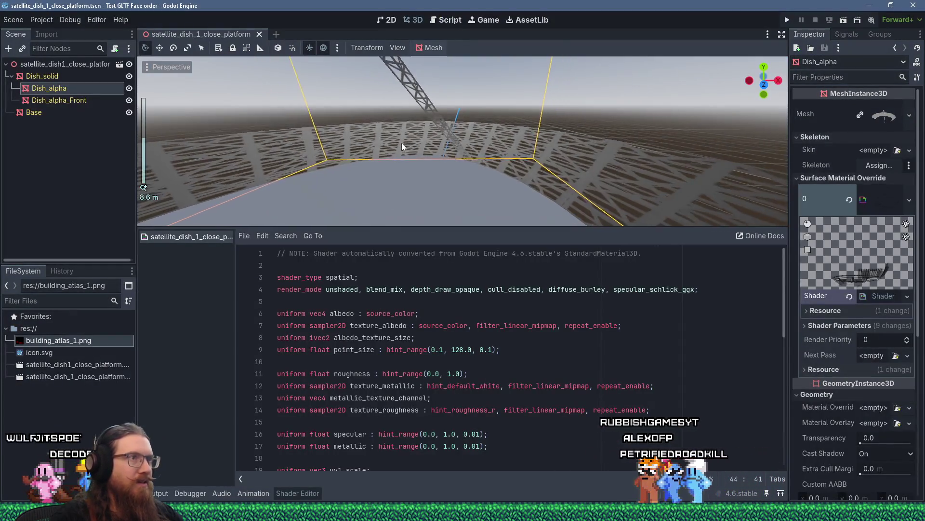
scroll(401, 143, down, 2)
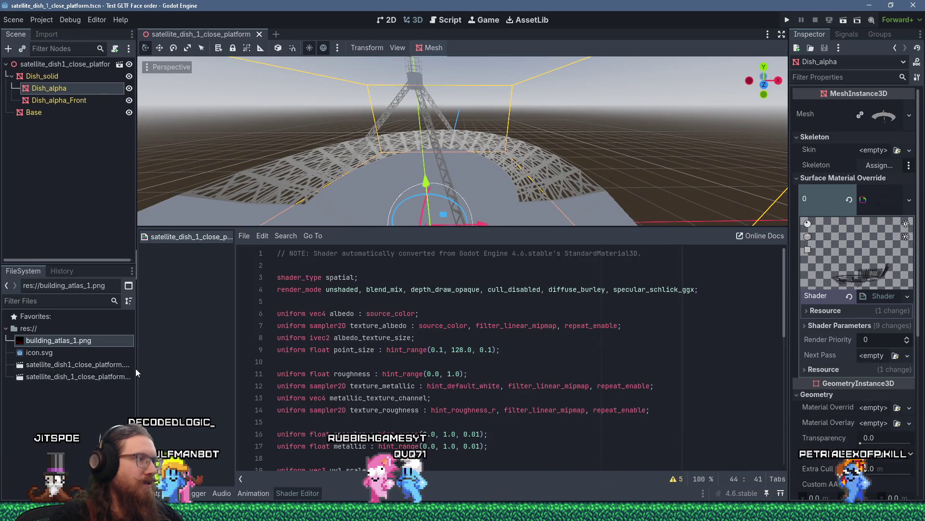
drag(137, 381, 169, 381)
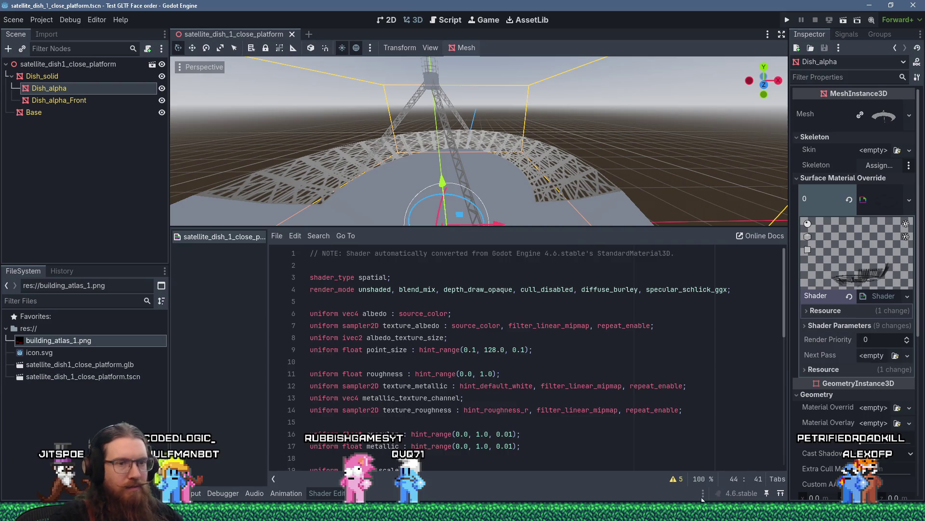
mouse_move(760, 511)
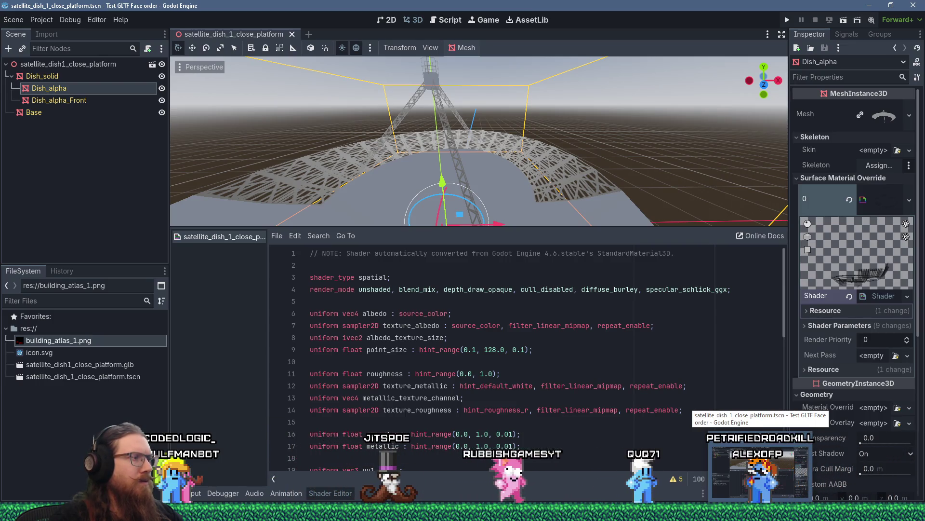
click(760, 474)
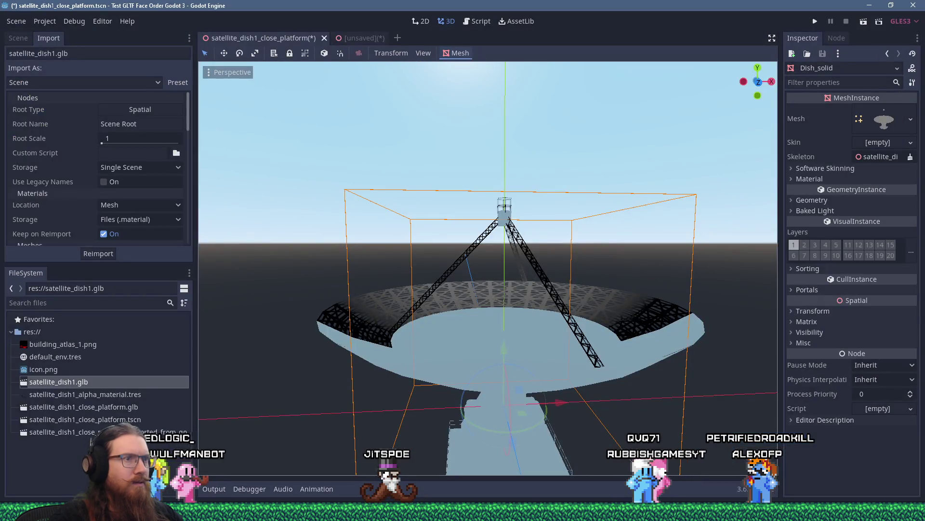
key(alt+Tab)
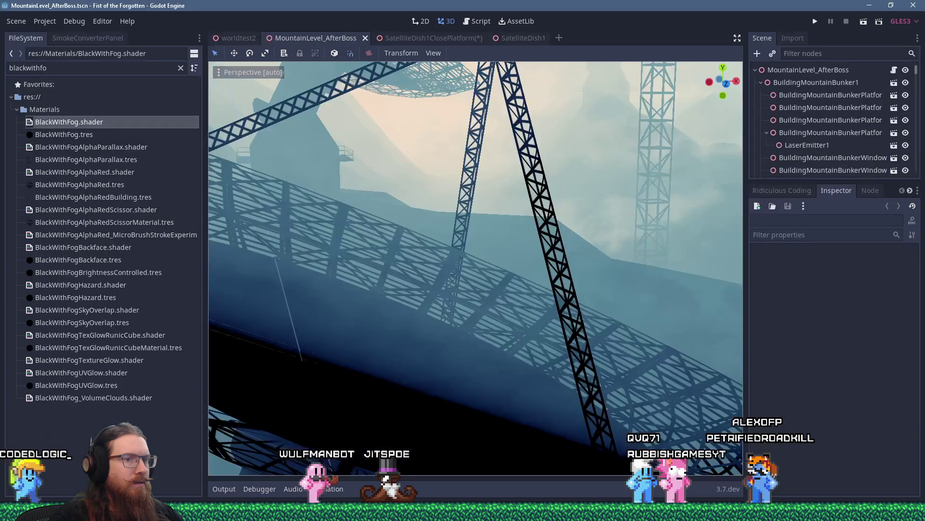
Step: Open the BackgroundMountainSatellite scene from the level and select its Dish_alpha mesh
scroll(496, 341, down, 8)
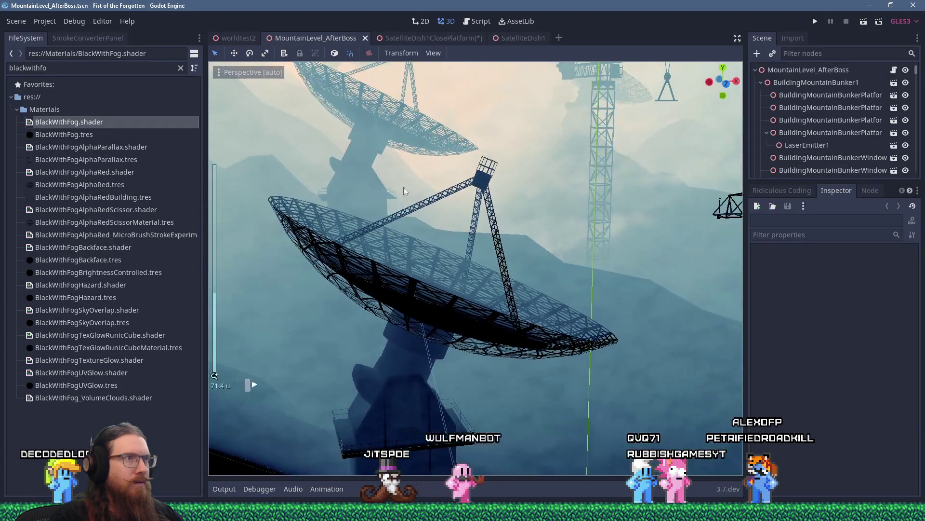
click(399, 134)
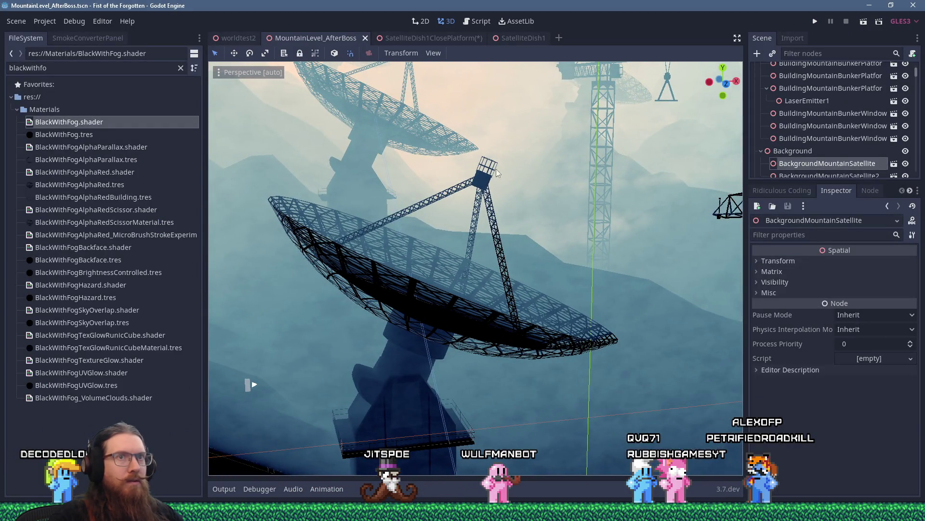
click(894, 164)
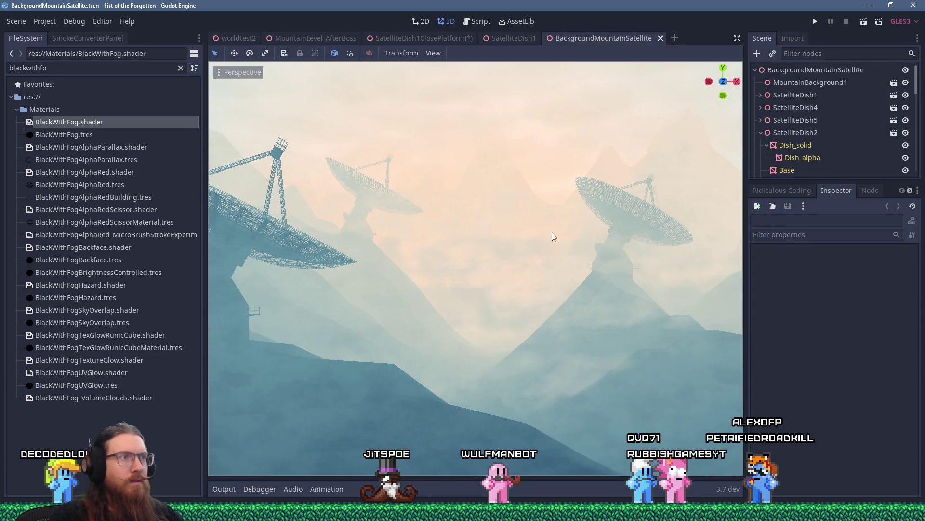
click(258, 254)
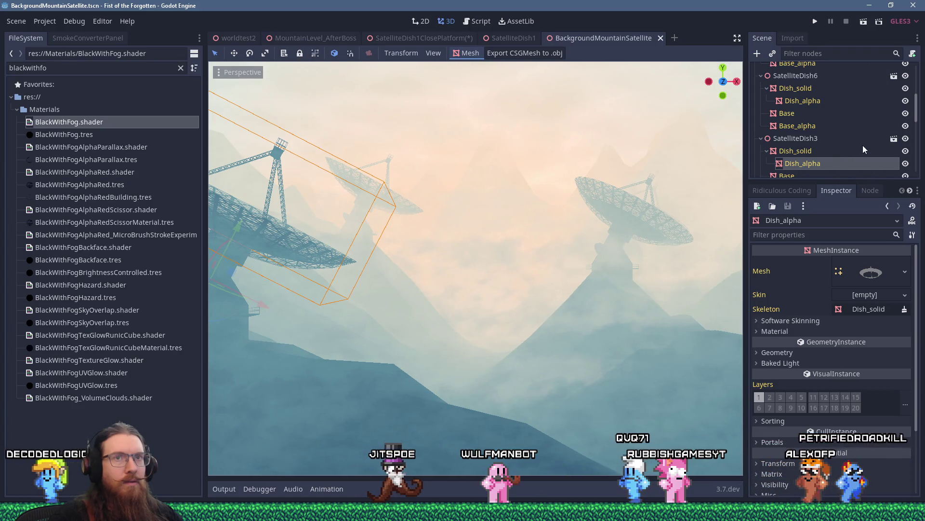
Step: Switch to the SatelliteDish1 scene and zoom in close on the dish
click(894, 139)
mouse_move(498, 244)
mouse_down()
mouse_move(618, 228)
mouse_move(476, 224)
mouse_move(501, 195)
mouse_move(491, 227)
mouse_up()
scroll(618, 227, up, 5)
scroll(499, 208, up, 2)
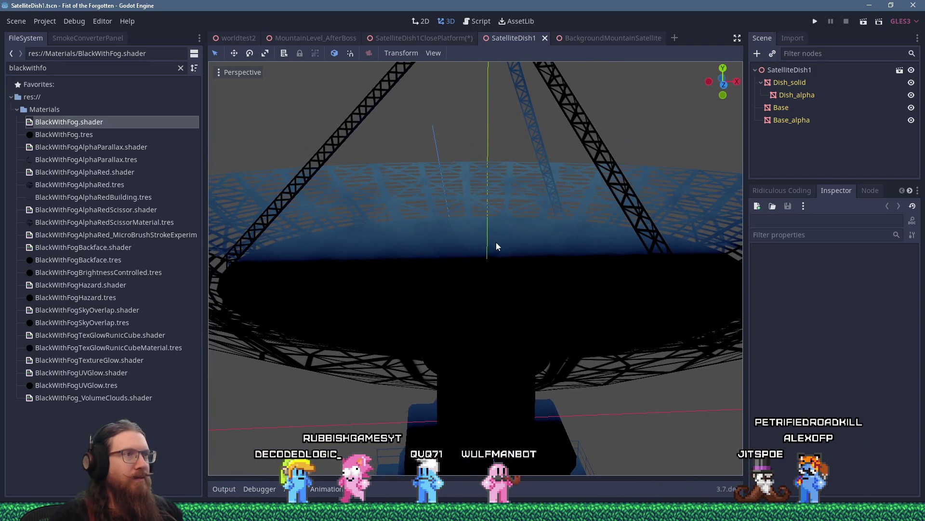
click(53, 23)
Step: Export the scene via Export GLTF as SatelliteDish1.glb into art_source/no_git
mouse_move(98, 114)
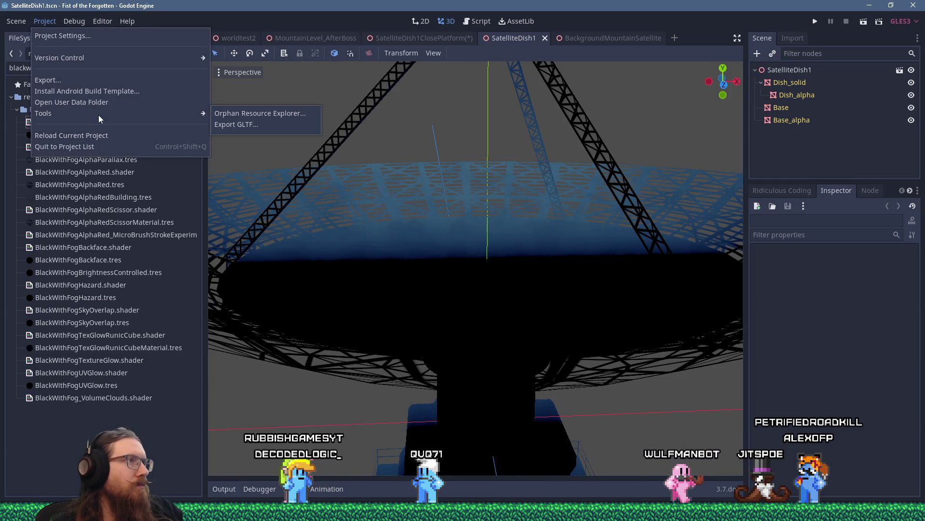
click(229, 125)
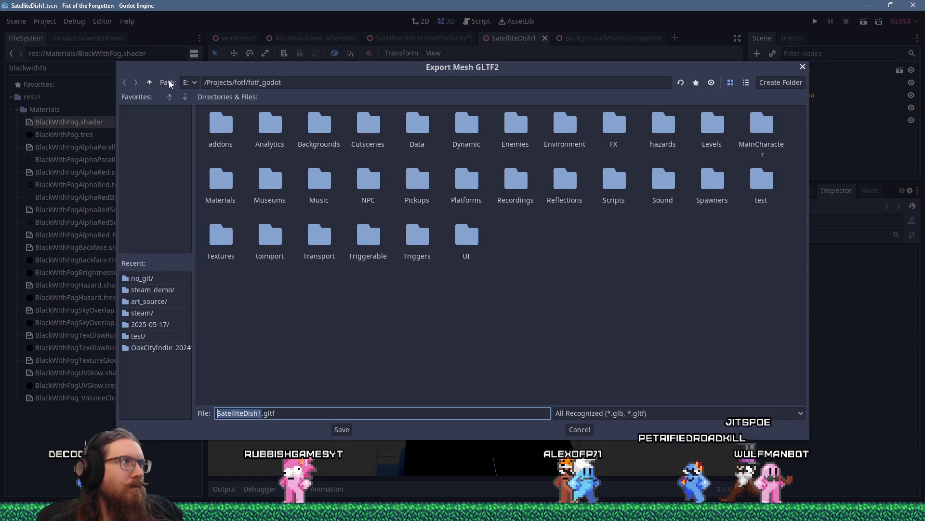
click(151, 83)
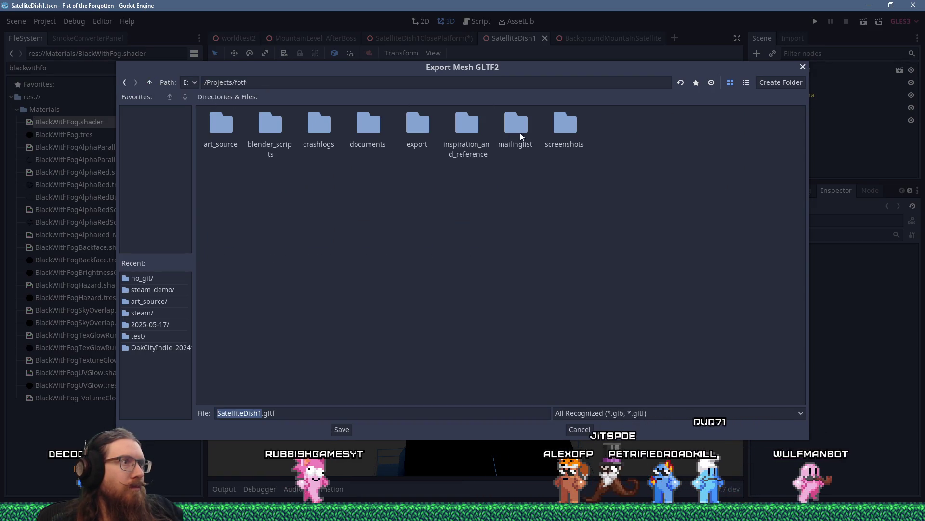
double_click(220, 127)
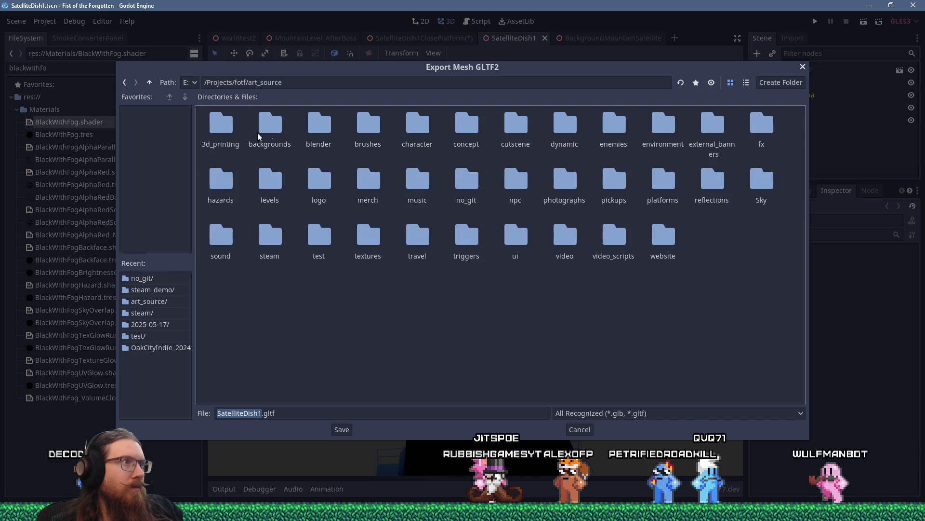
double_click(466, 181)
click(611, 413)
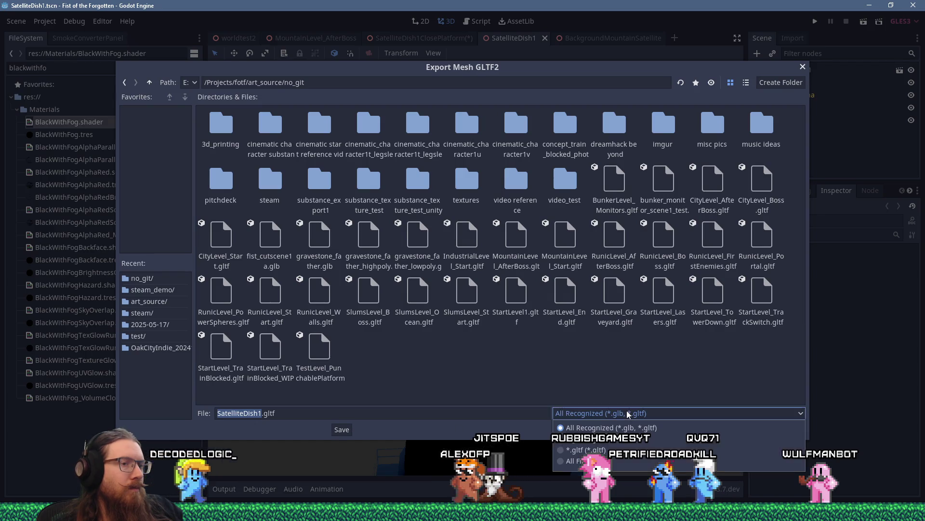
click(615, 439)
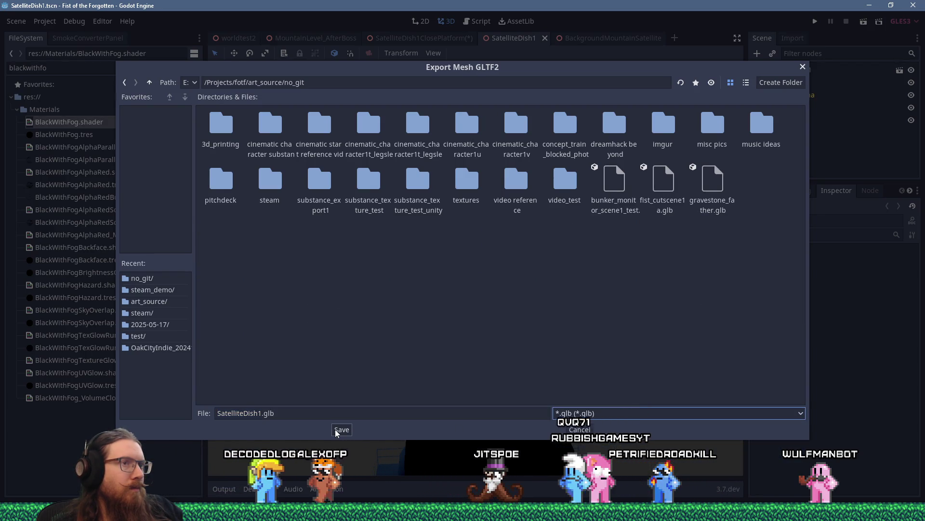
click(340, 429)
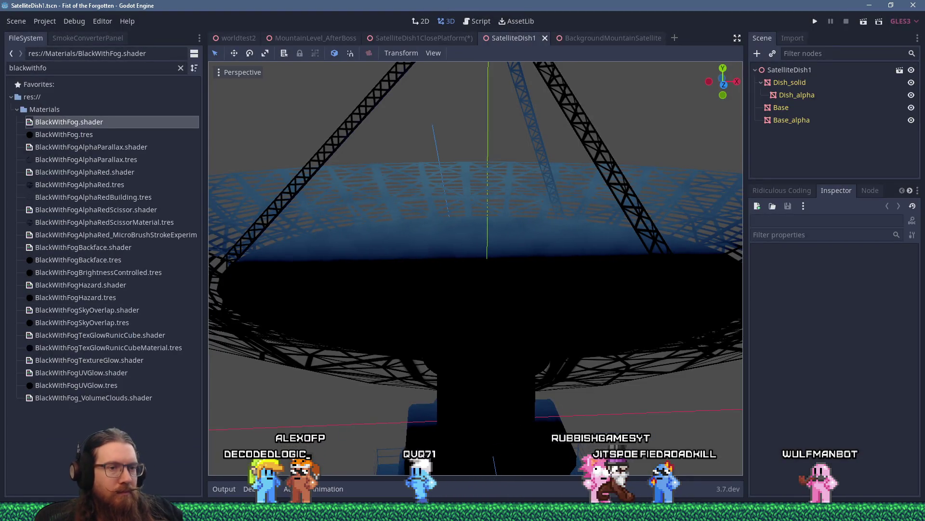
mouse_move(841, 472)
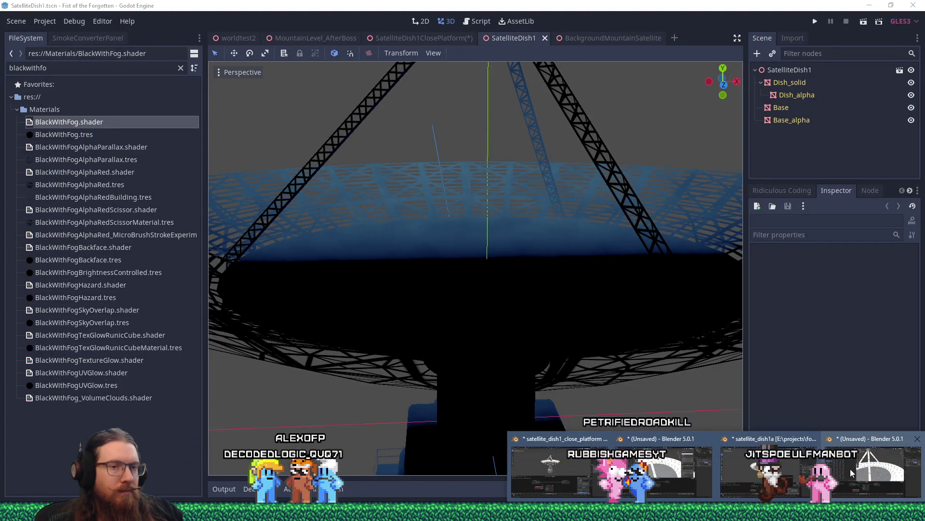
Step: Bring Blender to full screen from the taskbar and dismiss its splash screen
right_click(851, 468)
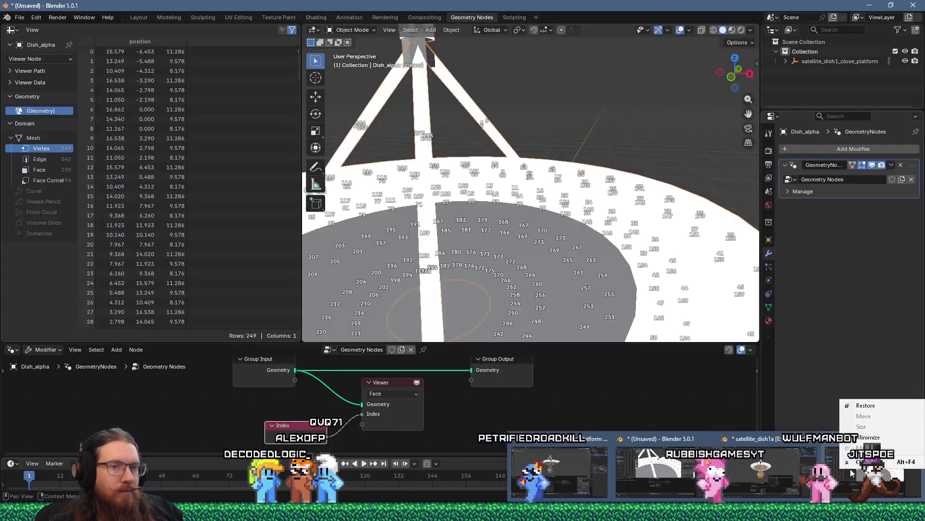
click(866, 406)
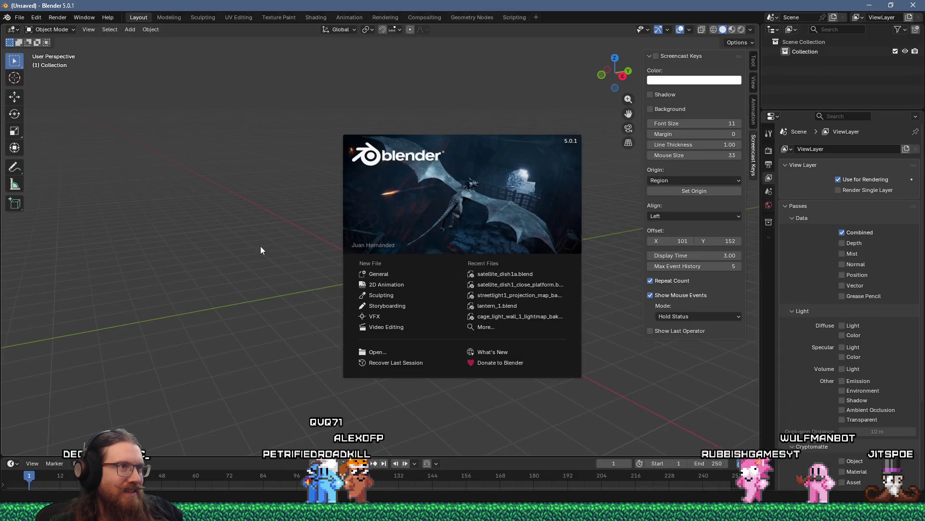
click(261, 247)
drag(392, 260, 204, 146)
Step: Choose File > Import > glTF 2.0 (.glb/.gltf) to open the import browser
click(19, 16)
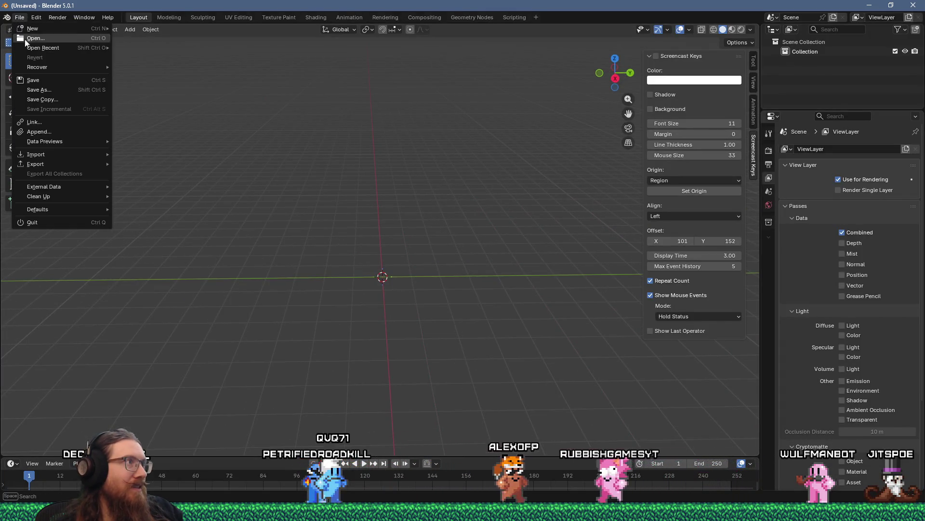
mouse_move(30, 49)
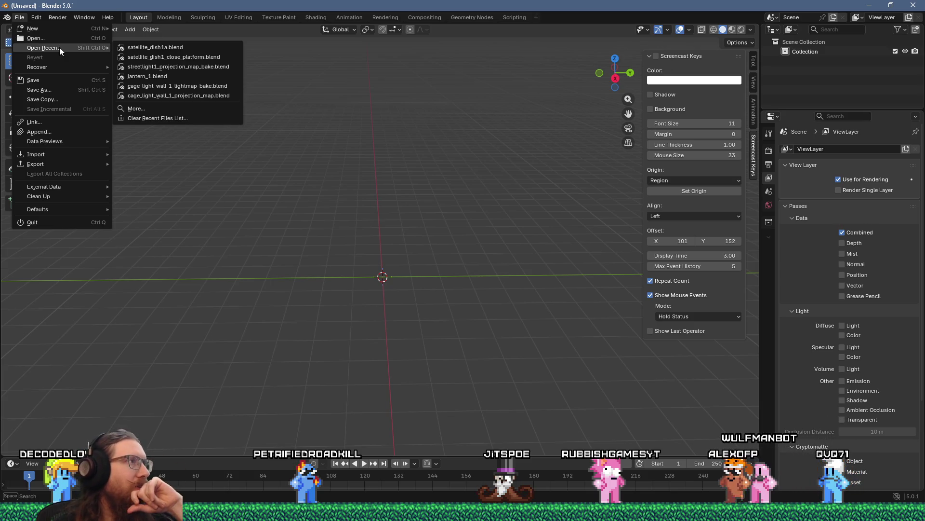
mouse_move(56, 153)
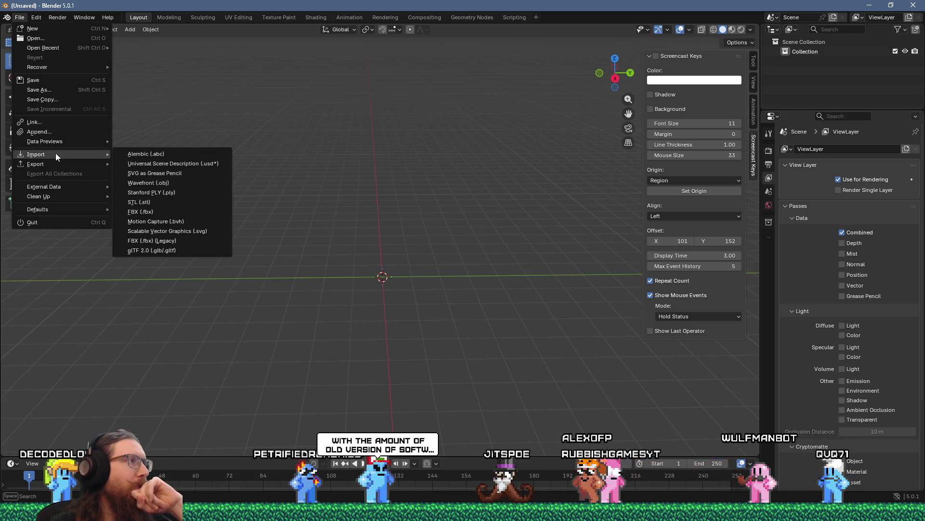
click(174, 249)
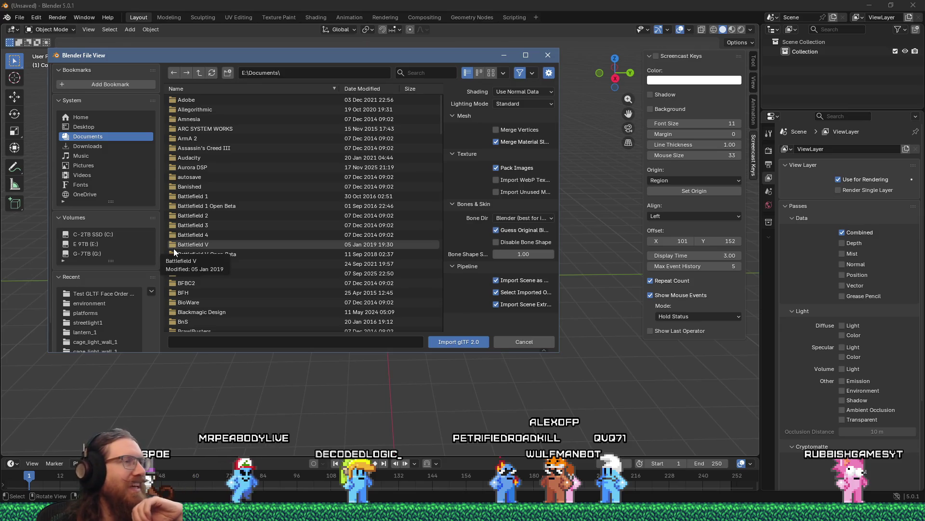
Step: Enlarge the import file browser and enter the fotf project folder path
drag(476, 55, 488, 51)
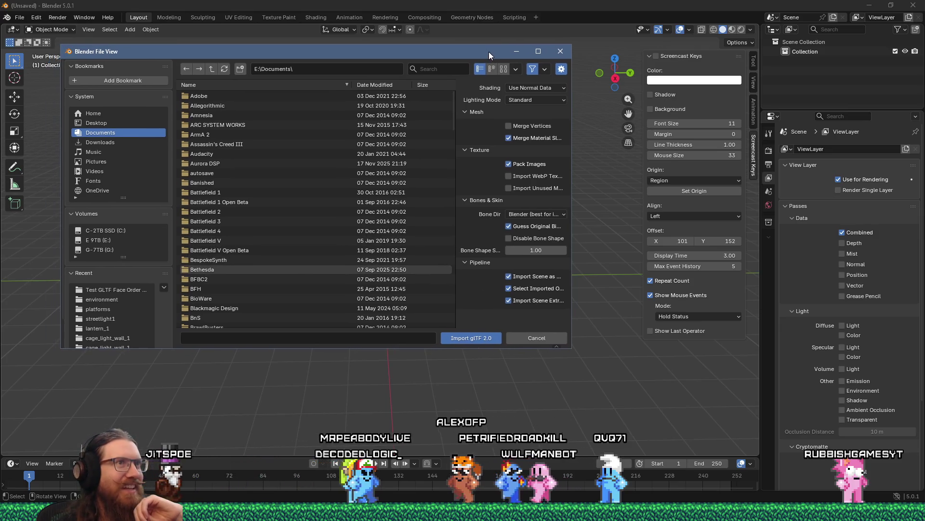
drag(571, 347, 624, 421)
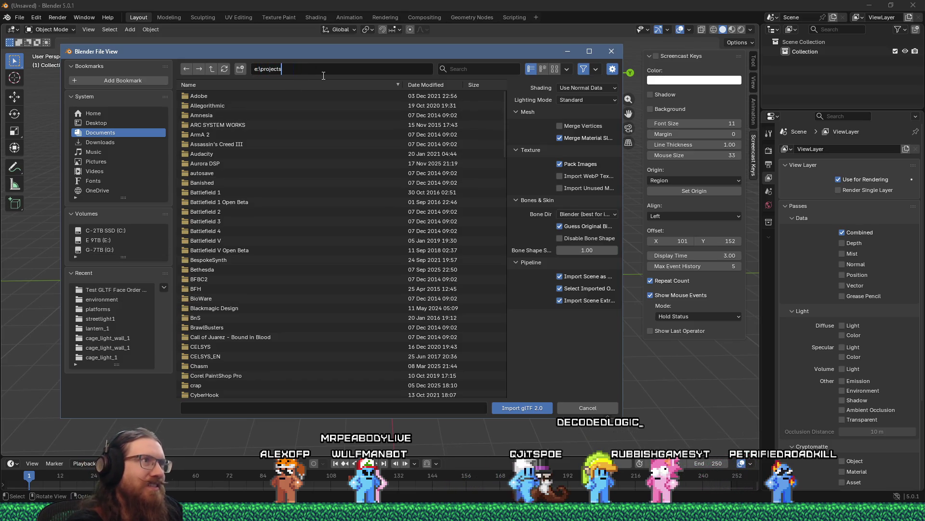
text(\fotf\)
key(Return)
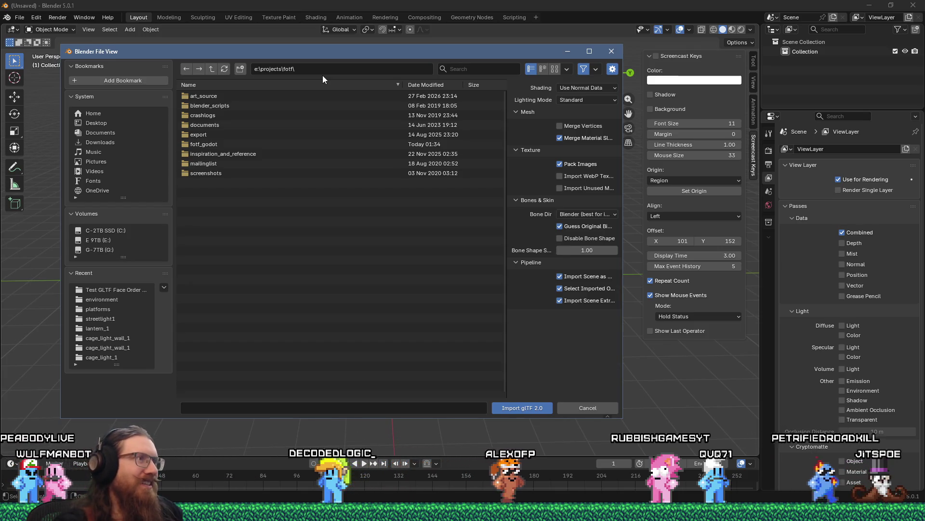
Step: Open art_source and then no_git to list SatelliteDish1.glb
double_click(235, 96)
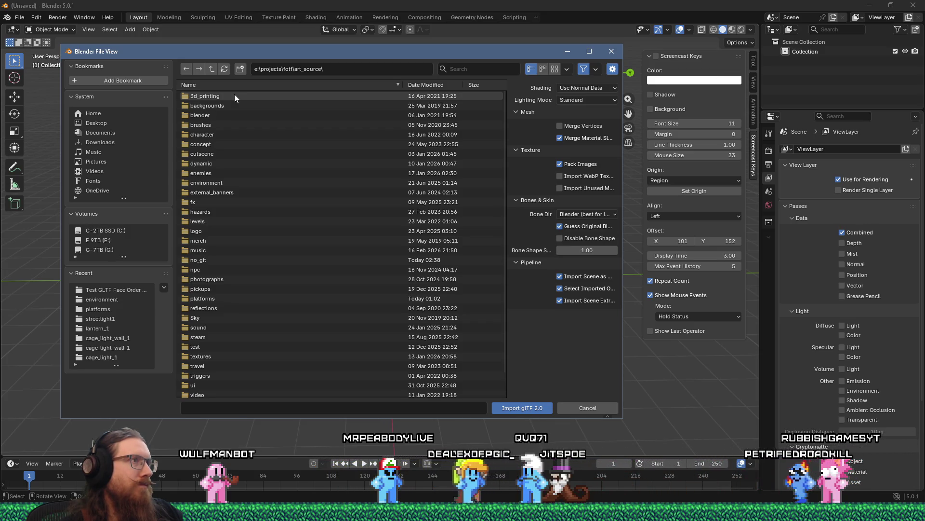
scroll(254, 210, down, 2)
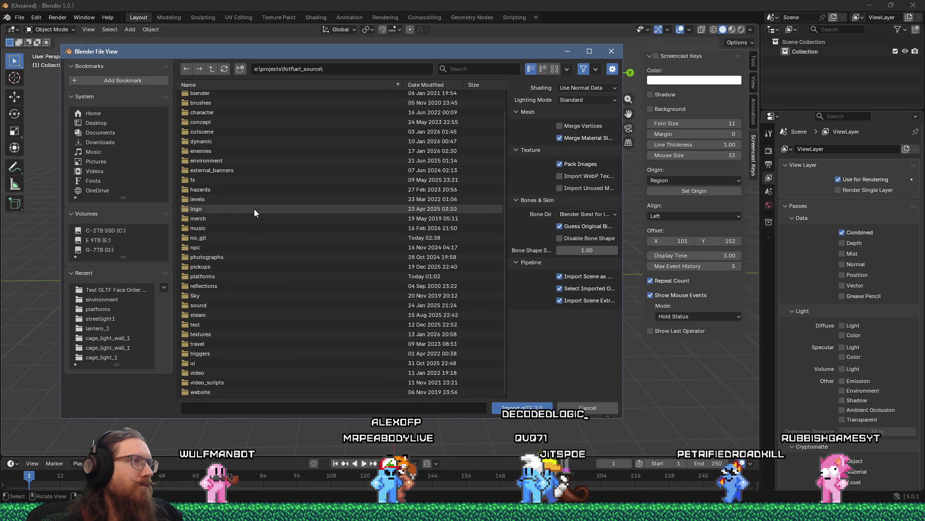
click(200, 238)
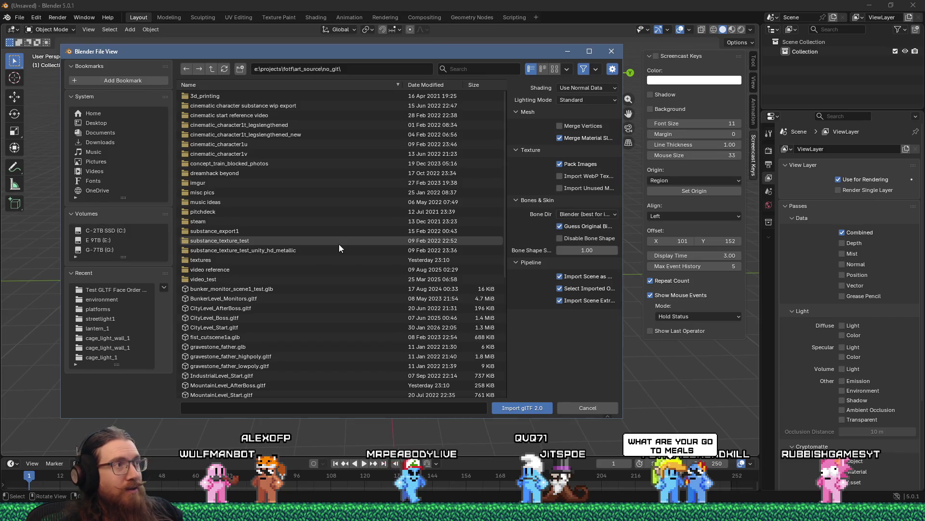
scroll(339, 245, down, 5)
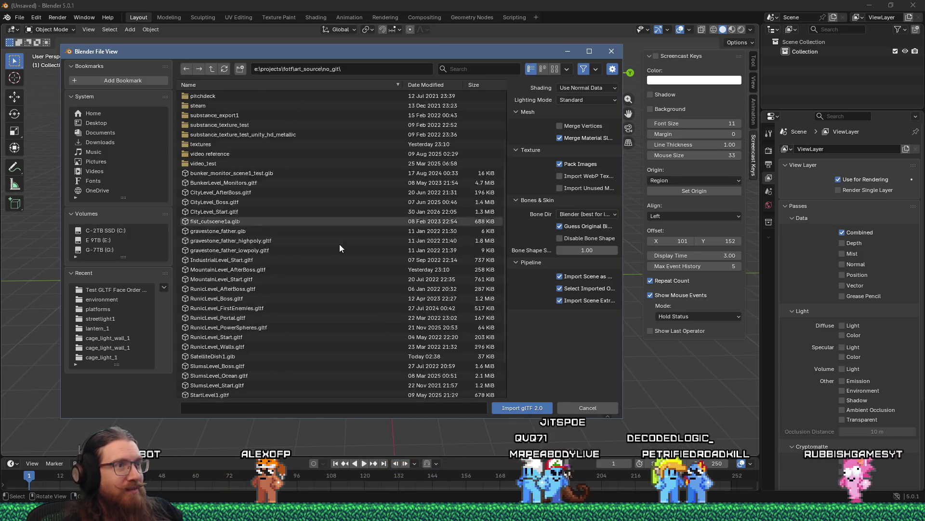
scroll(340, 248, up, 5)
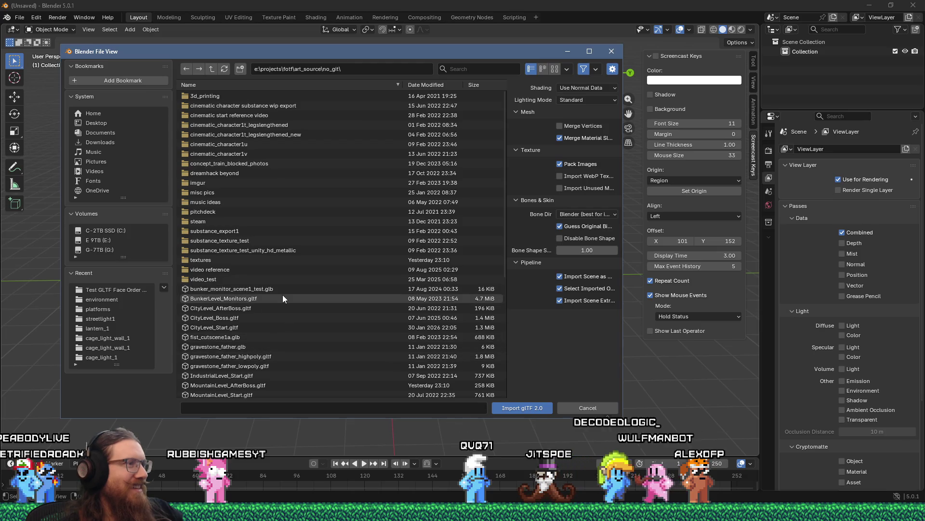
Step: Sort the no_git folder newest first and import SatelliteDish1.glb
scroll(282, 295, down, 7)
scroll(283, 298, up, 7)
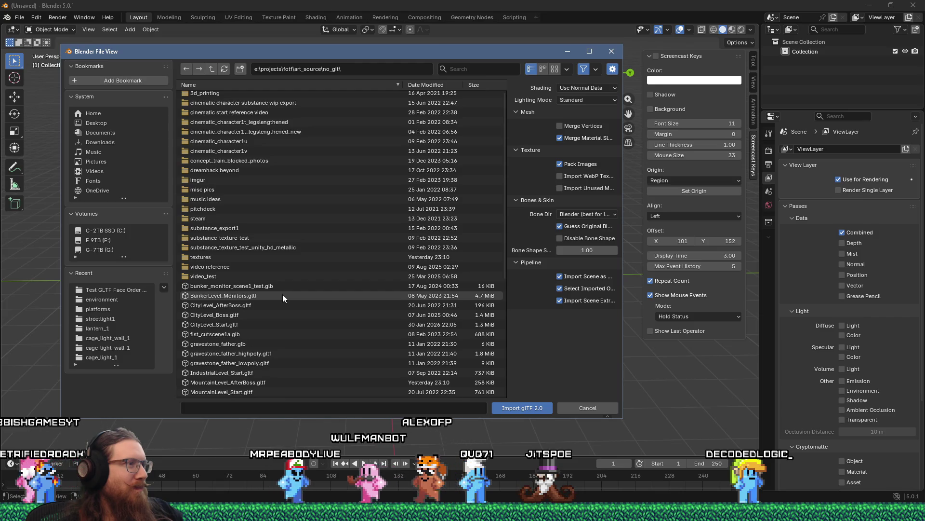
scroll(282, 295, up, 1)
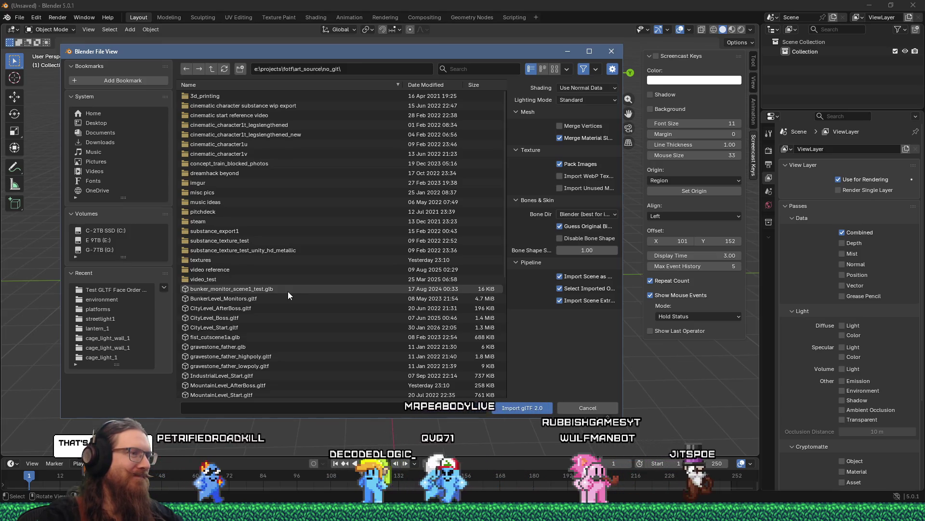
click(449, 83)
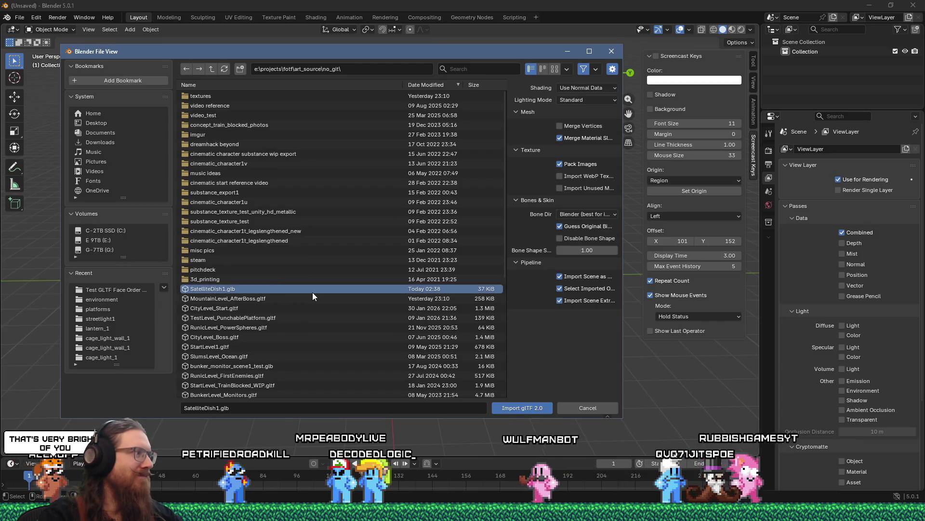
click(520, 409)
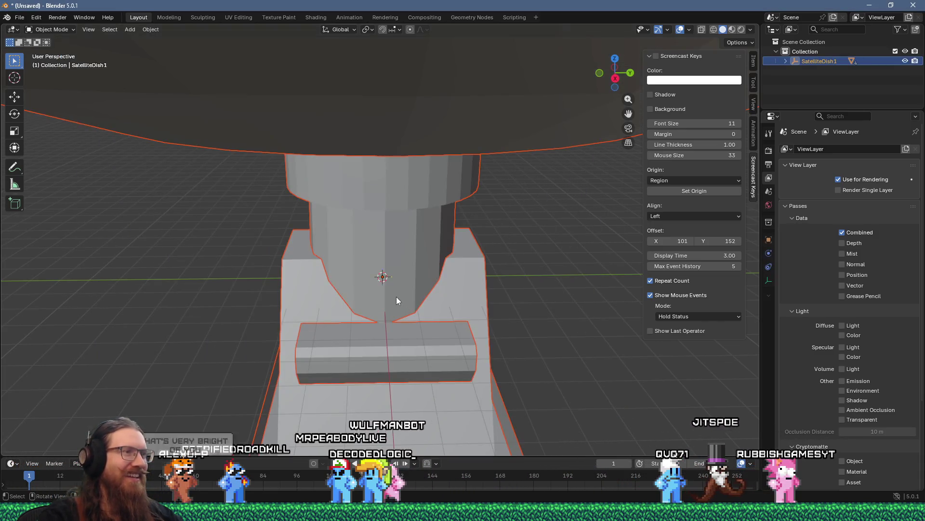
Step: Inspect the imported dish from above and side, toggling Dish_alpha into Edit Mode and back
scroll(383, 280, down, 5)
mouse_move(383, 282)
mouse_down()
mouse_move(510, 284)
mouse_move(458, 269)
mouse_move(398, 297)
mouse_up()
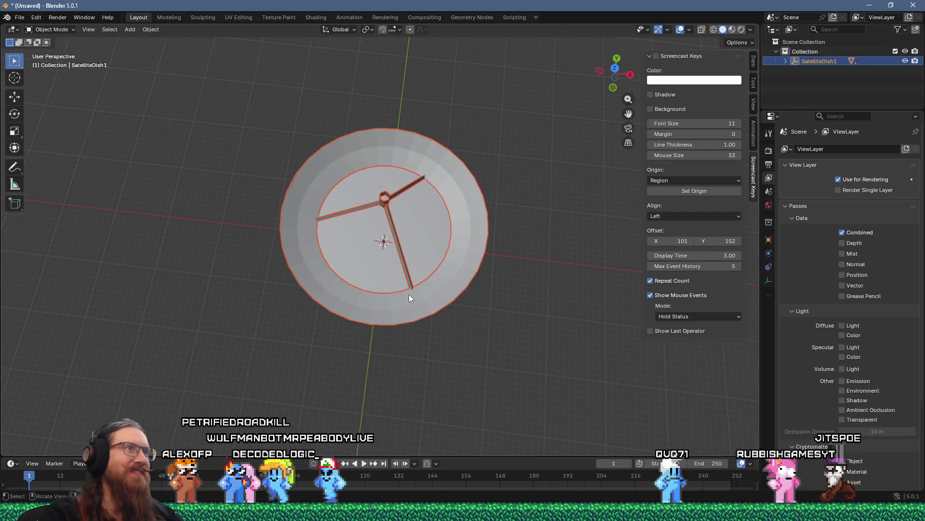
mouse_move(468, 265)
mouse_down()
mouse_move(461, 183)
mouse_move(453, 189)
mouse_up()
scroll(452, 189, up, 3)
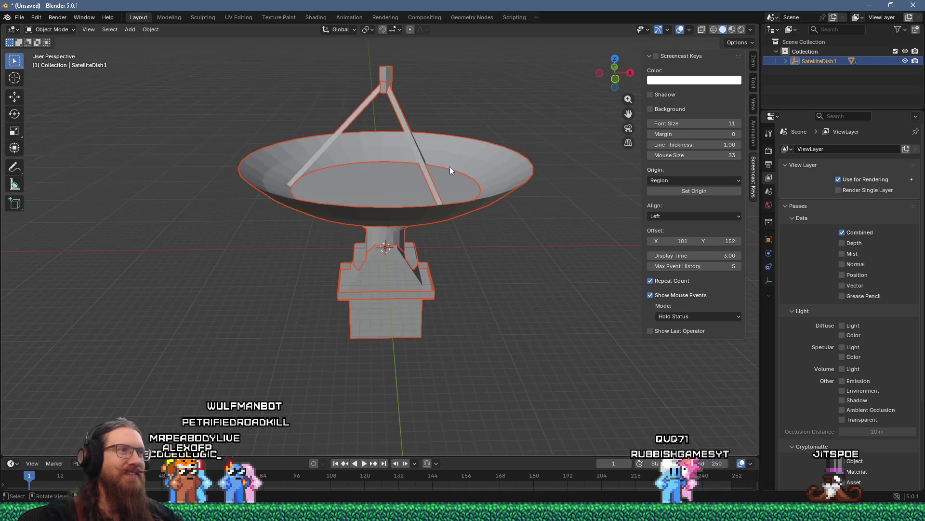
click(467, 144)
key(Tab)
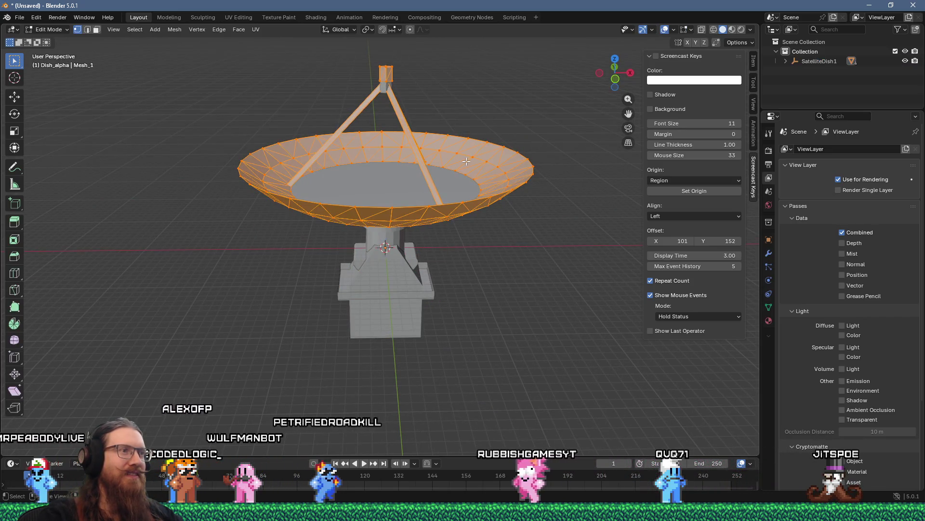
key(Tab)
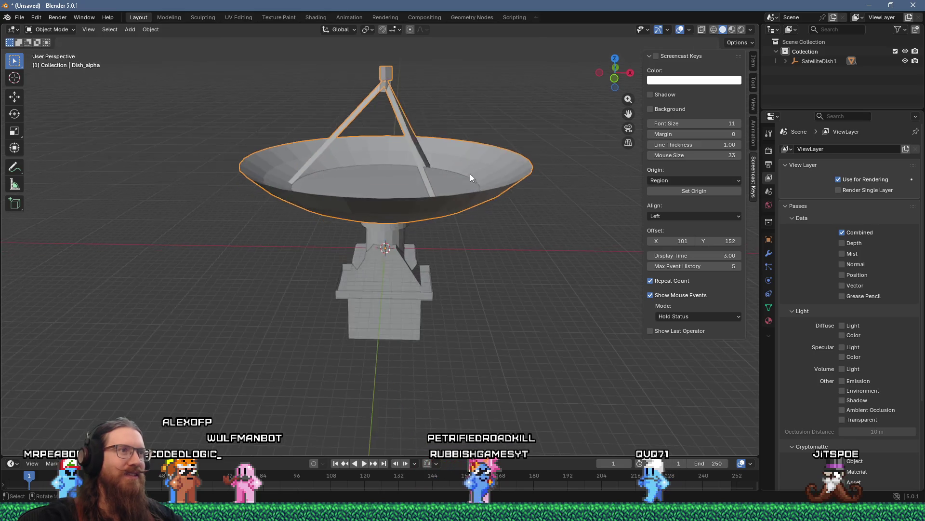
Step: Add a Geometry Nodes modifier to the Dish_alpha mesh
scroll(470, 175, up, 3)
scroll(446, 221, down, 3)
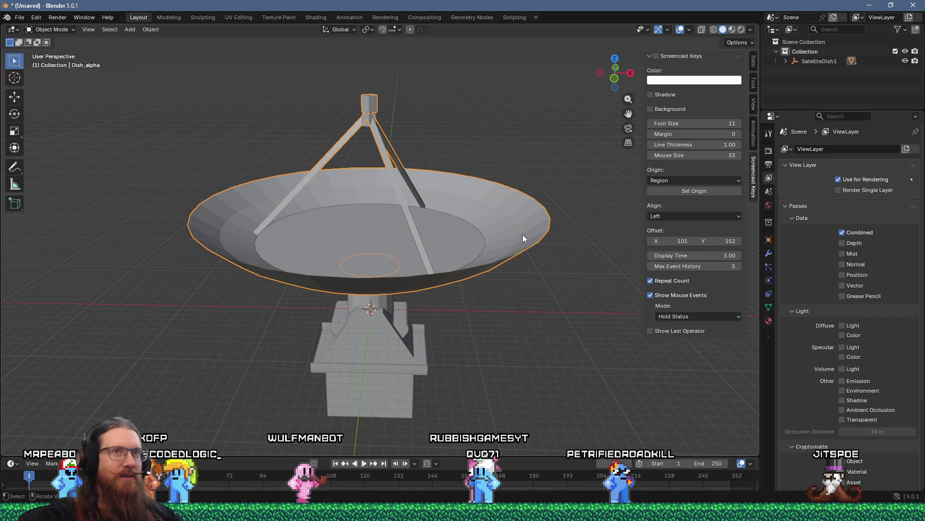
click(771, 254)
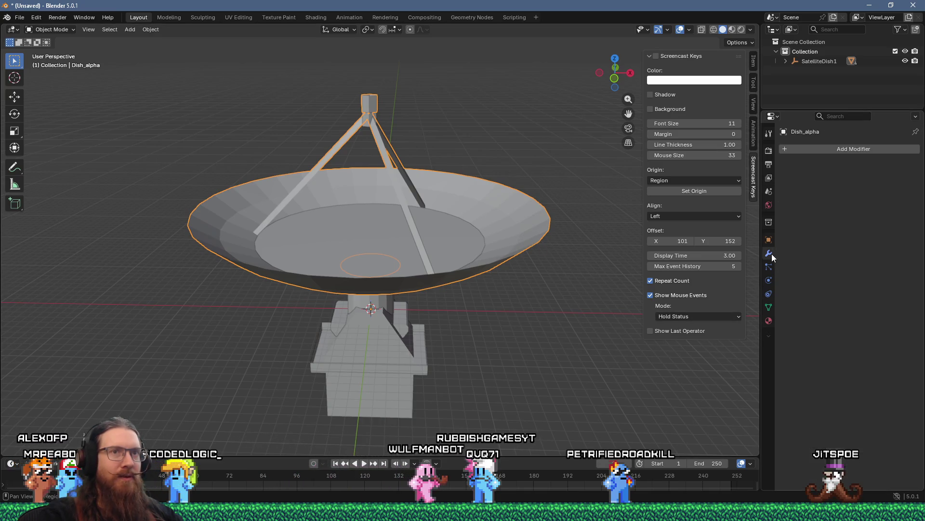
click(822, 149)
click(791, 247)
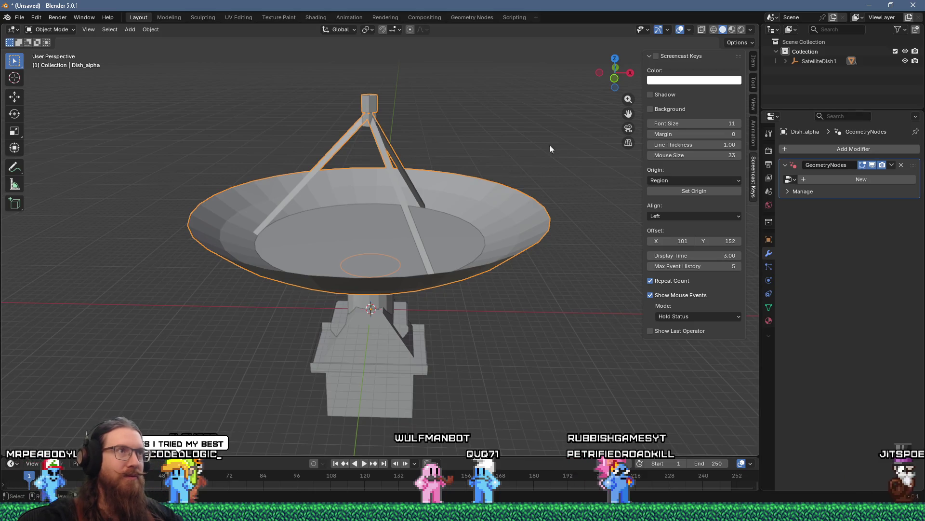
Step: In the Geometry Nodes workspace, create a new node tree and link its input geometry to a Viewer node
click(482, 17)
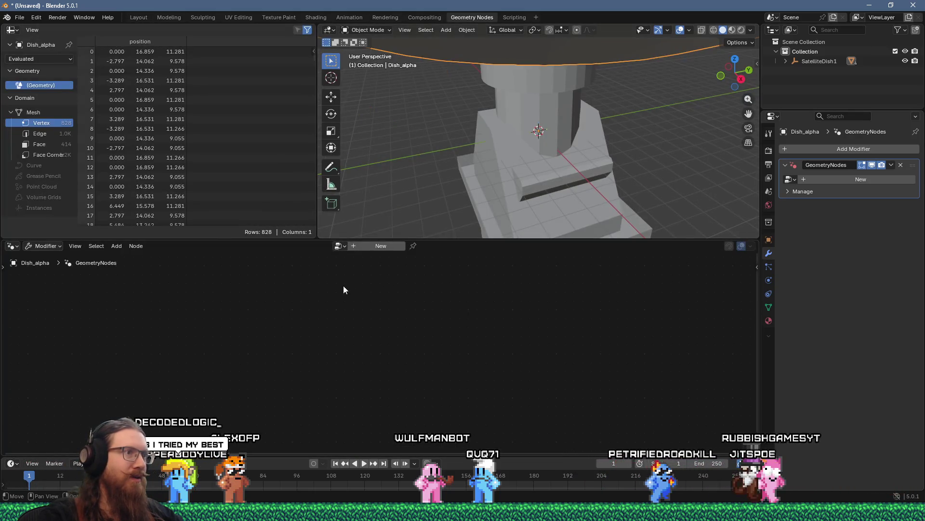
drag(523, 137, 488, 183)
click(826, 179)
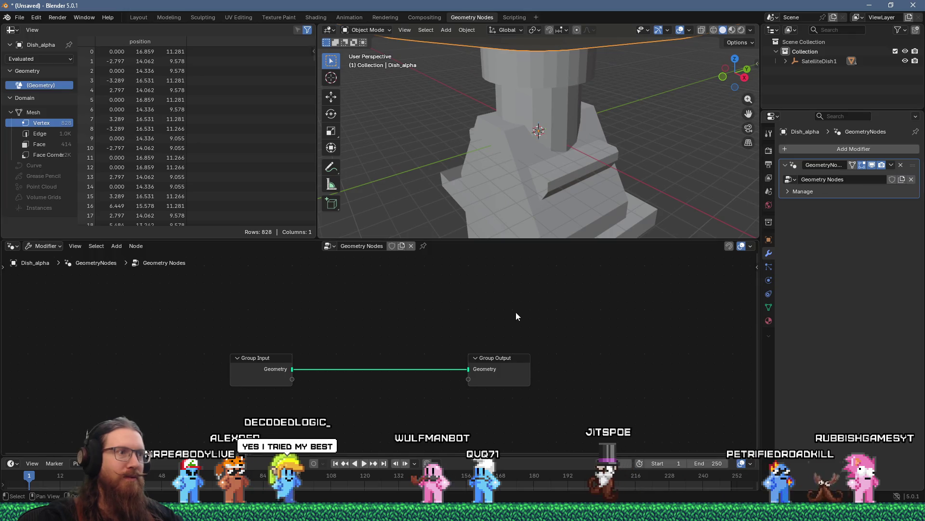
mouse_move(292, 379)
mouse_down()
mouse_move(341, 371)
mouse_move(354, 382)
mouse_up()
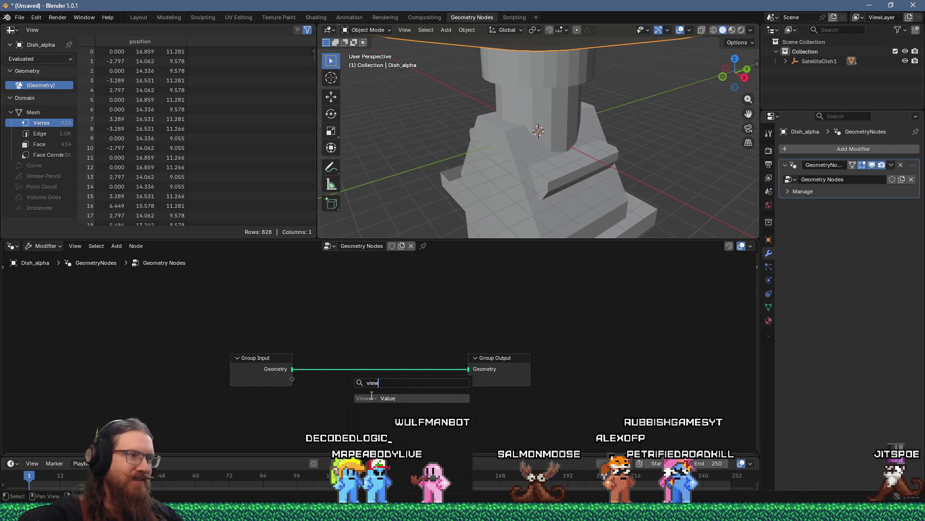
click(372, 397)
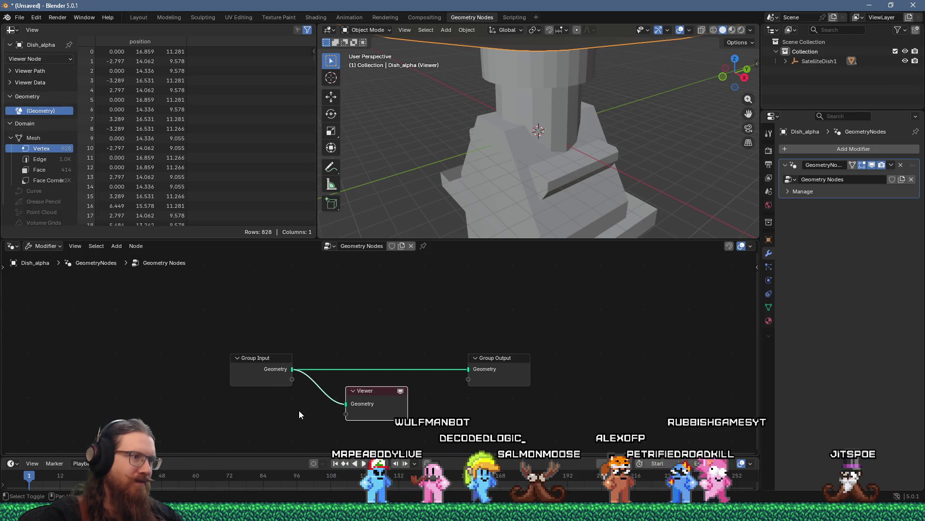
Step: Add an Index node feeding the Viewer node and set the Viewer's domain to Face
key(shift+a)
click(276, 285)
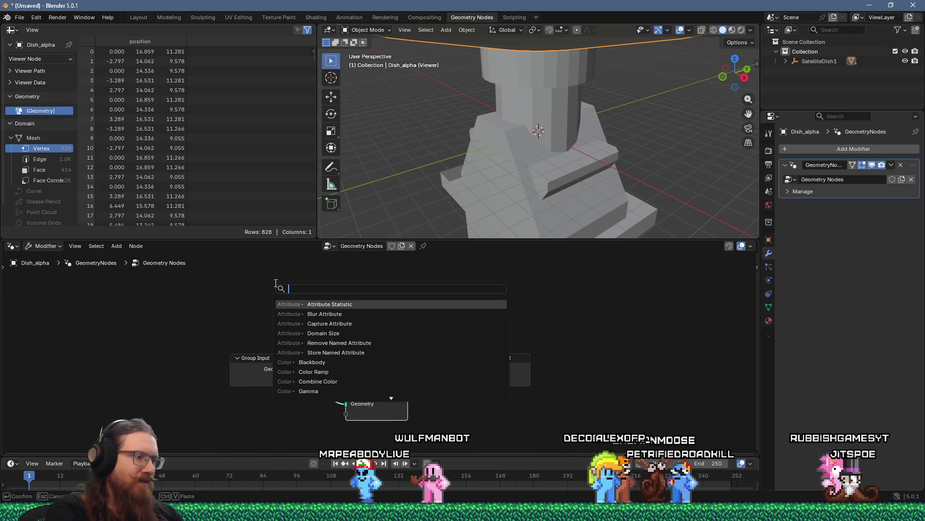
text(index)
key(Return)
click(251, 413)
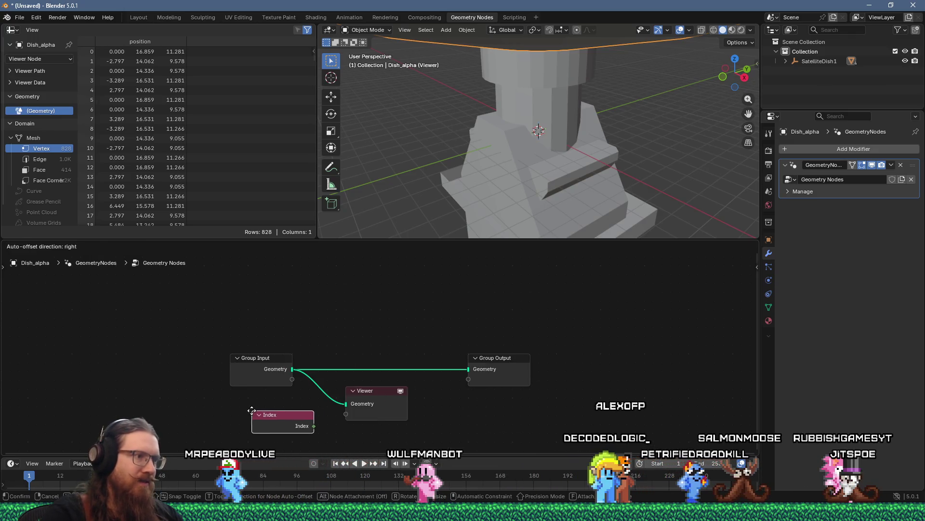
drag(313, 425, 346, 414)
click(376, 402)
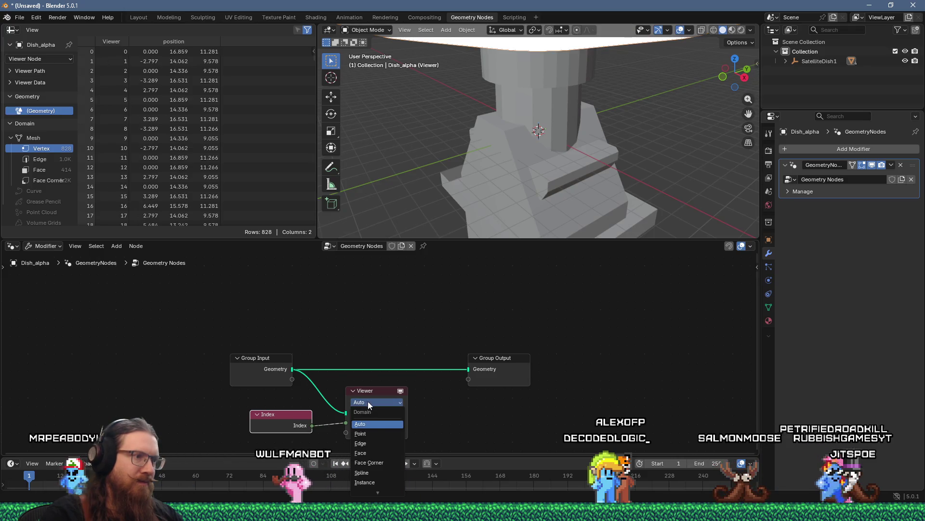
click(372, 453)
Step: Look down into the dish and bring up the viewport shading and overlay settings
mouse_move(525, 169)
mouse_down()
mouse_move(525, 135)
mouse_move(505, 178)
mouse_up()
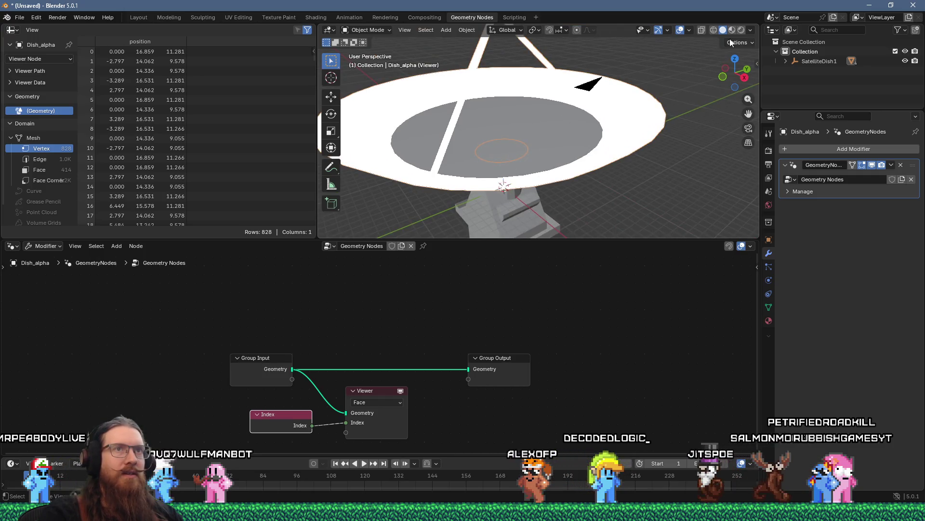
click(750, 30)
click(690, 29)
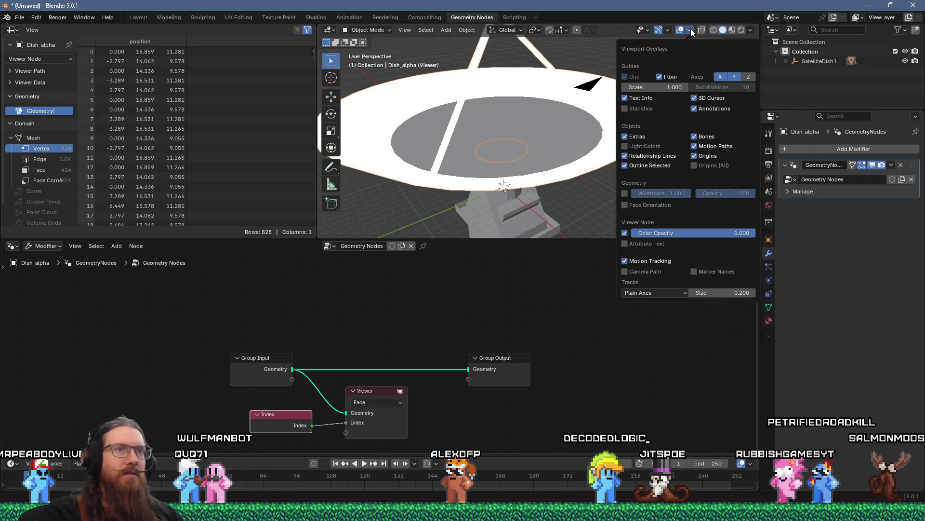
Step: Enable the Viewer Node Attribute Text overlay and orbit to read face indices across the dish
click(641, 247)
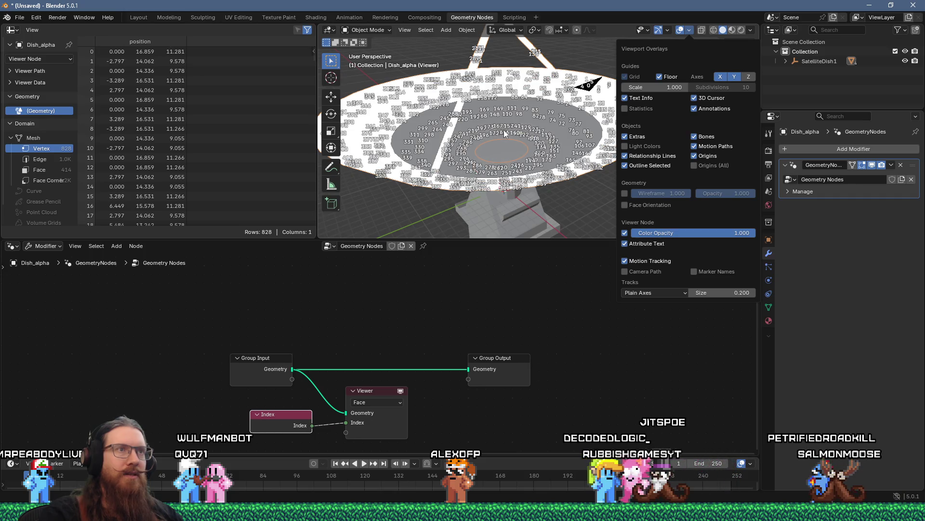
mouse_move(530, 126)
mouse_down()
mouse_move(600, 120)
mouse_move(612, 164)
mouse_move(538, 148)
mouse_move(448, 151)
mouse_move(611, 144)
mouse_move(620, 231)
mouse_move(604, 141)
mouse_up()
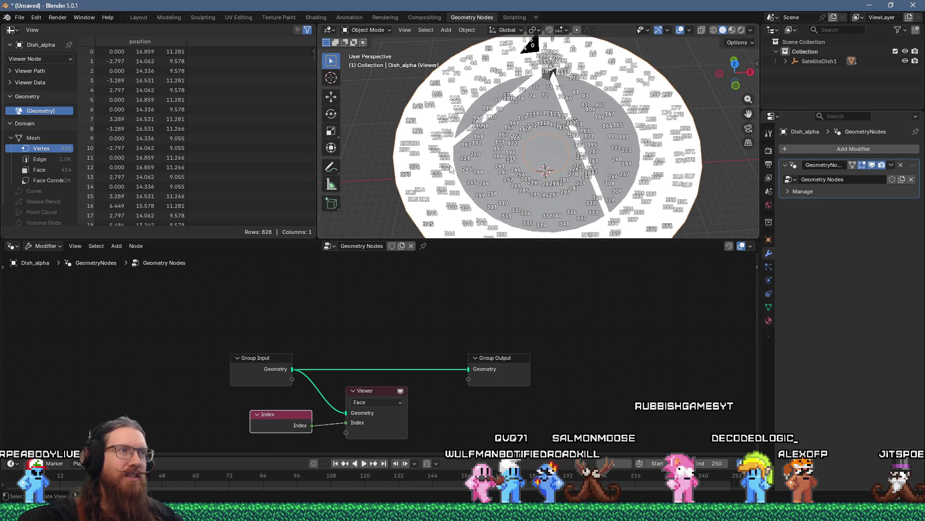
mouse_move(572, 230)
mouse_down()
mouse_move(533, 120)
mouse_move(536, 63)
mouse_move(548, 110)
mouse_move(552, 96)
mouse_up()
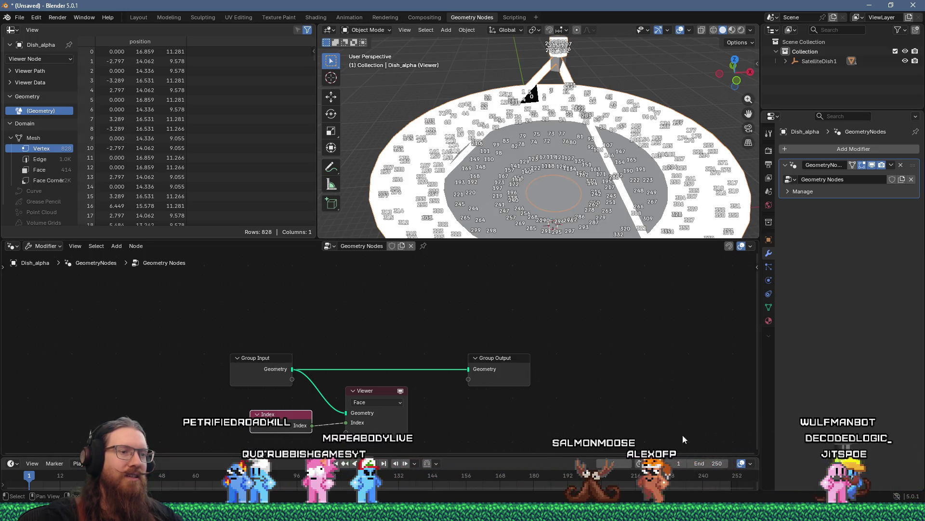
mouse_move(655, 513)
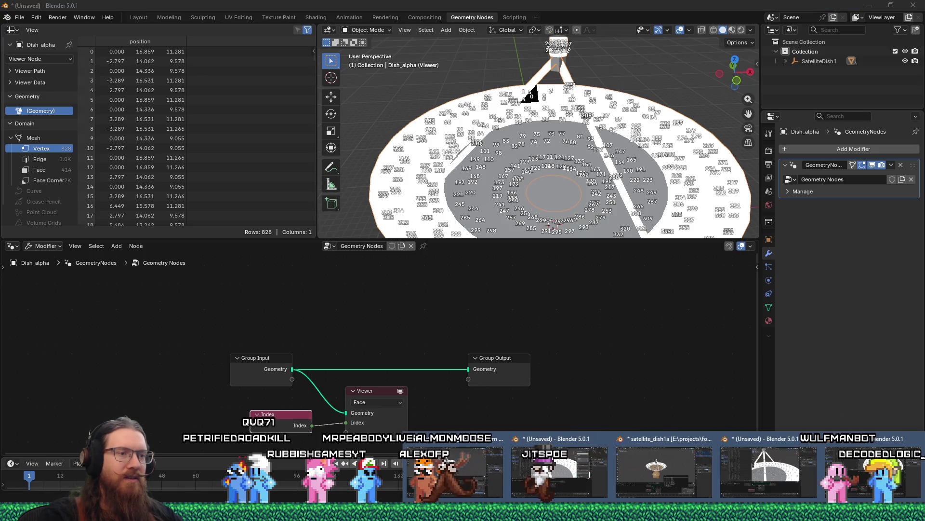
Step: Close both Blender windows, choosing Don't Save for each, to return to Godot
right_click(665, 511)
click(646, 487)
click(486, 273)
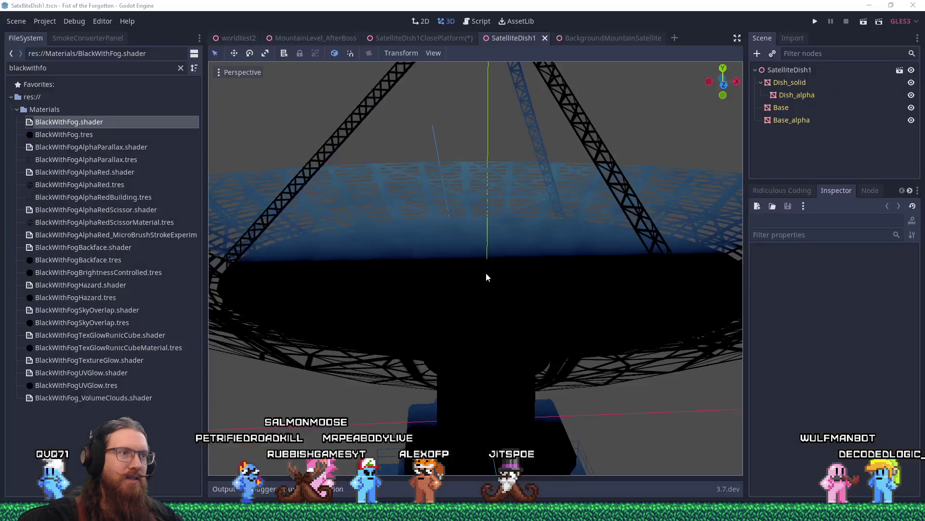
right_click(720, 512)
click(719, 512)
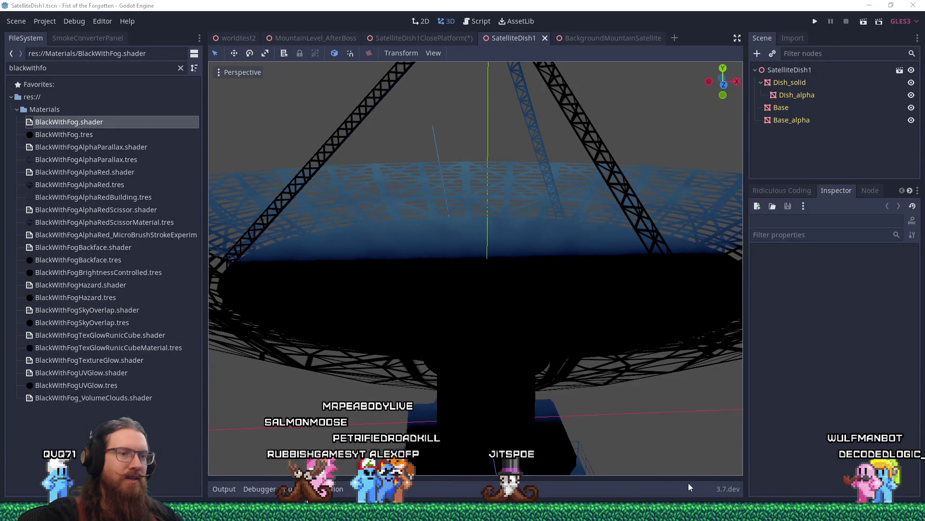
mouse_move(719, 512)
click(725, 485)
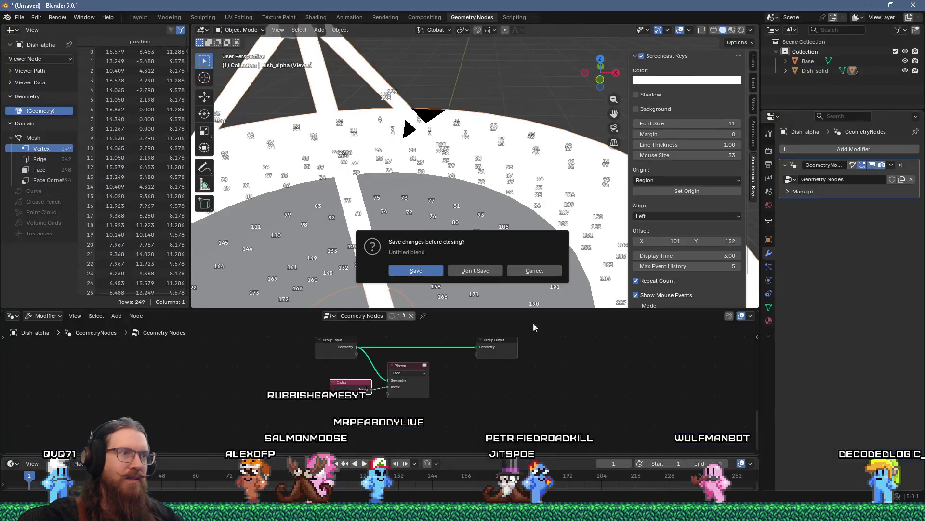
click(493, 274)
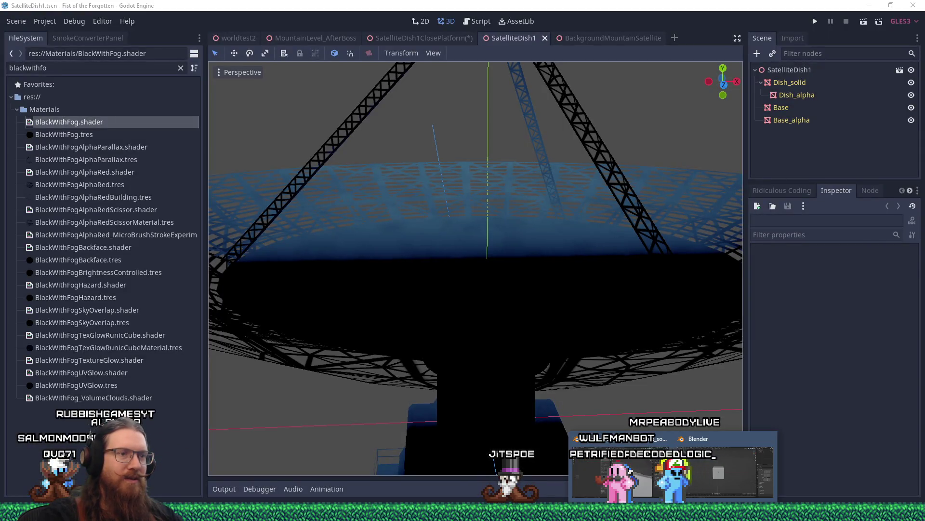
right_click(673, 512)
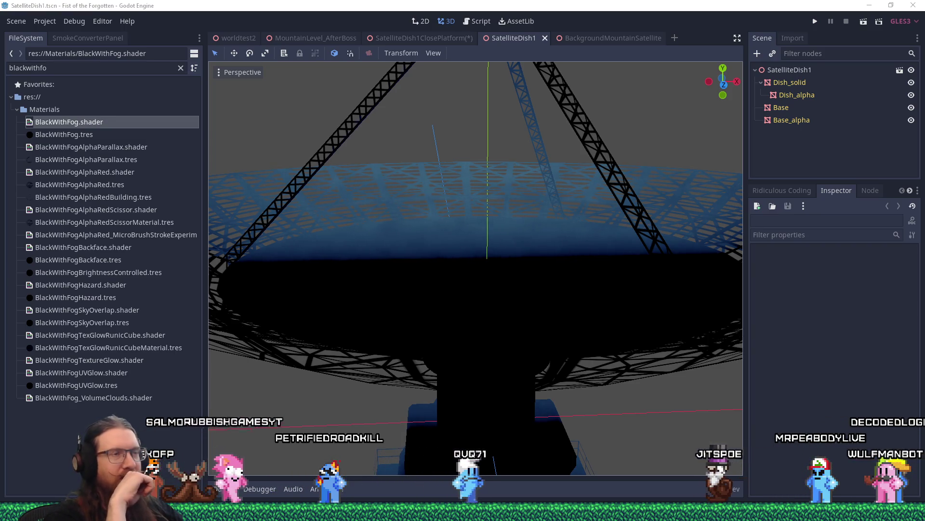
Step: Zoom and orbit the Godot viewport to view the dish's upper surface
scroll(472, 295, down, 5)
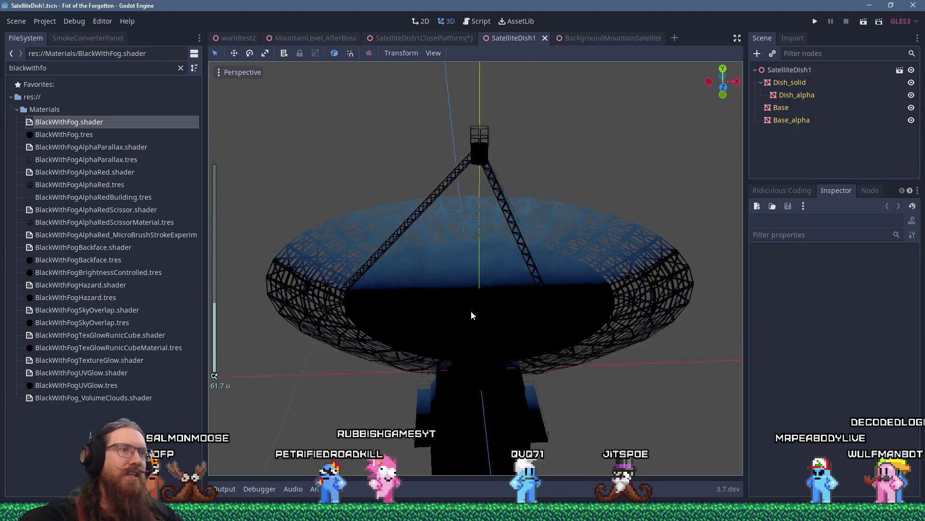
scroll(475, 279, up, 3)
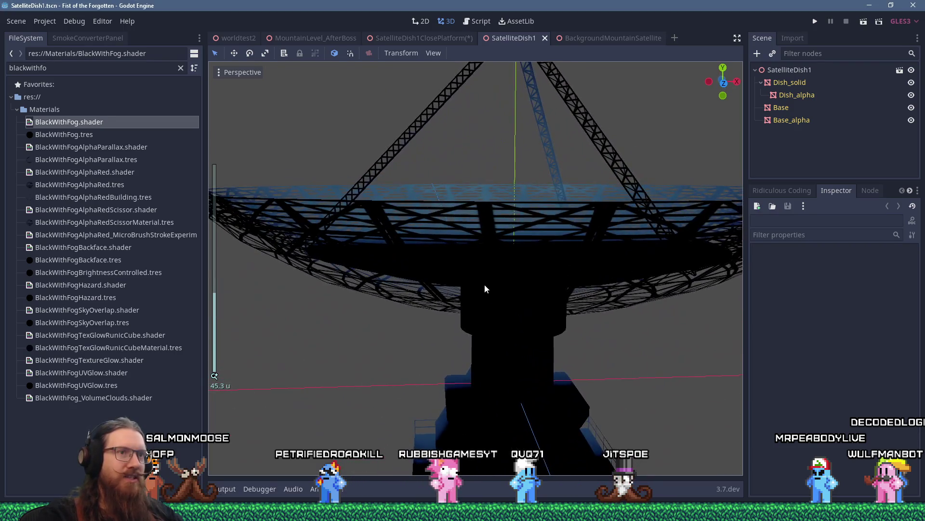
scroll(495, 291, up, 2)
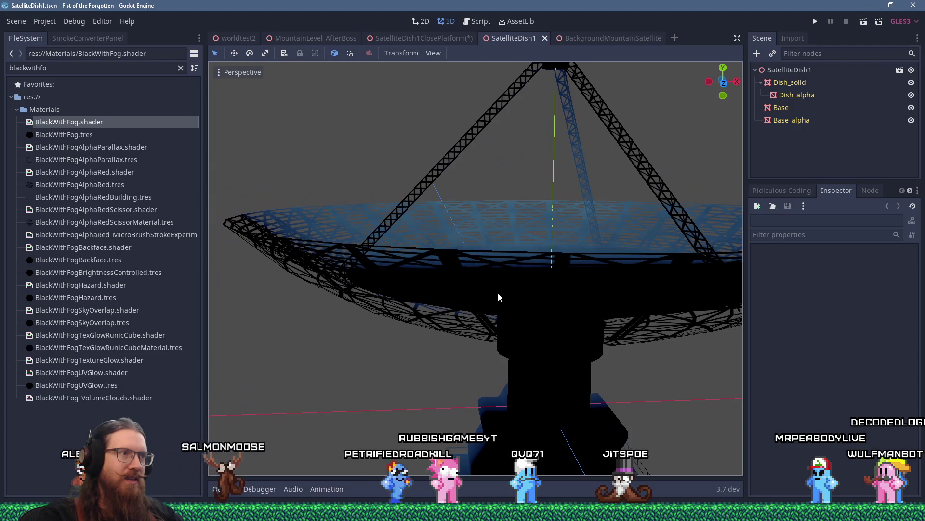
scroll(465, 278, up, 3)
mouse_move(465, 283)
mouse_down()
mouse_move(454, 289)
mouse_move(488, 236)
mouse_move(517, 240)
mouse_move(505, 238)
mouse_up()
scroll(506, 238, down, 2)
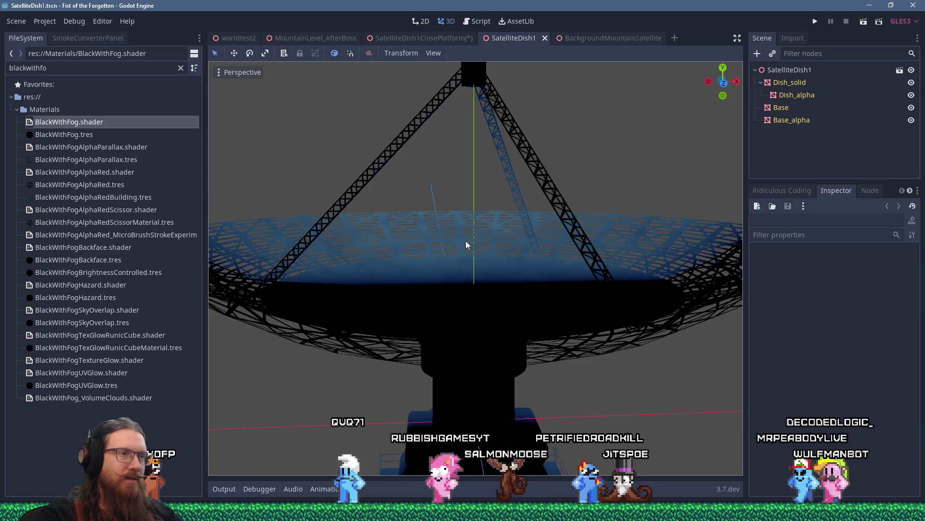
scroll(476, 309, down, 1)
Step: View the dish from across, side and lower front, then switch to the SatelliteDish1ClosePlatform scene
mouse_move(477, 320)
mouse_down()
mouse_move(471, 290)
mouse_move(474, 307)
mouse_move(478, 291)
mouse_move(476, 324)
mouse_move(448, 330)
mouse_move(414, 300)
mouse_move(346, 270)
mouse_up()
scroll(542, 271, up, 5)
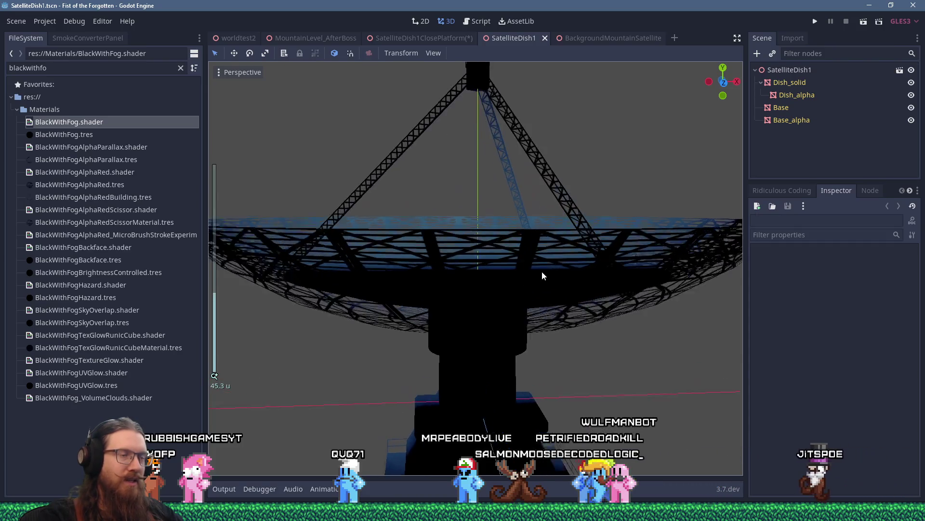
drag(481, 260, 453, 254)
mouse_move(516, 234)
mouse_down()
mouse_move(535, 274)
mouse_move(567, 274)
mouse_up()
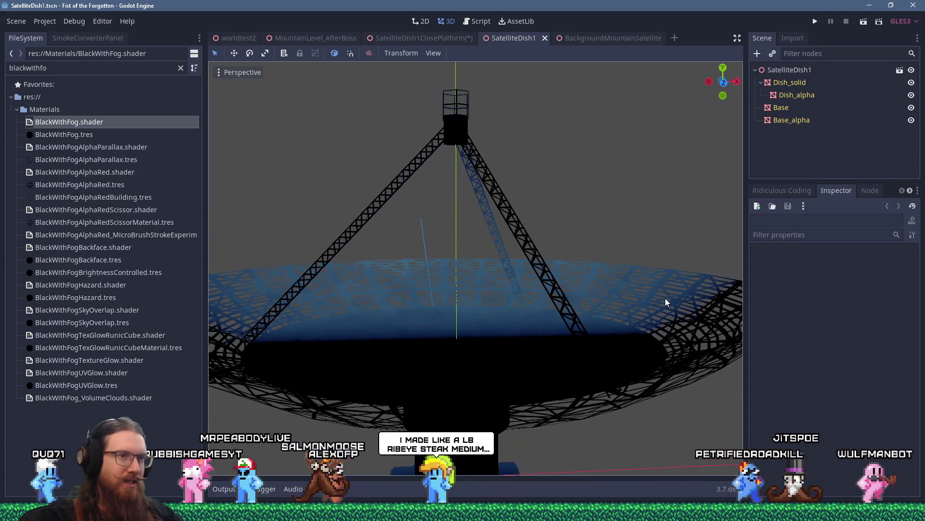
scroll(514, 263, down, 3)
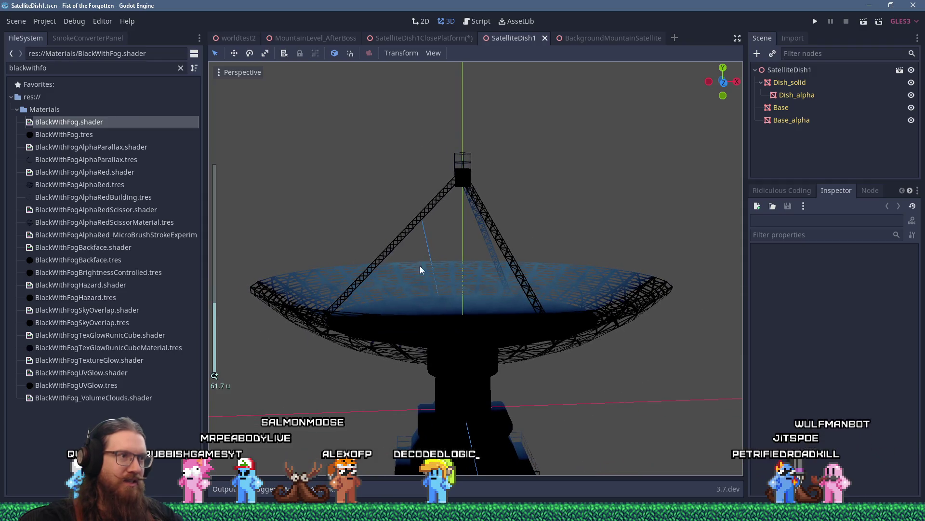
scroll(542, 337, down, 2)
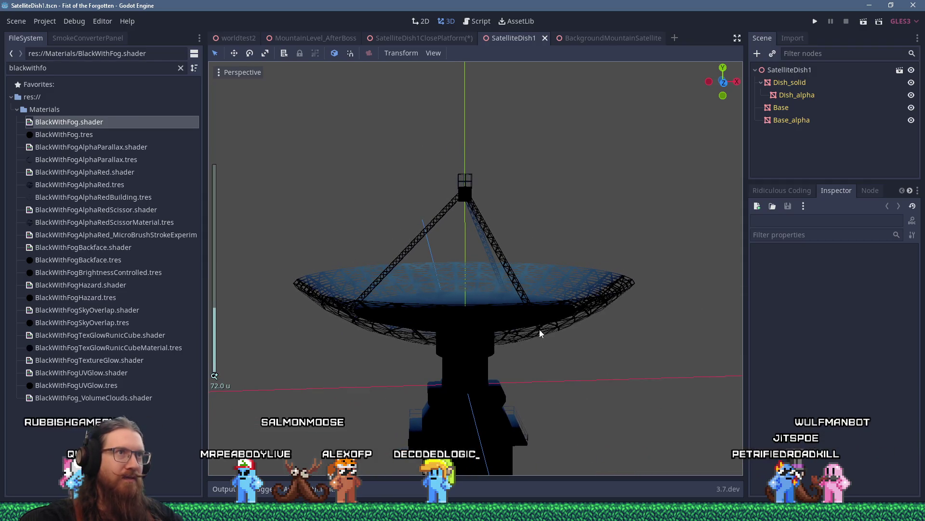
click(430, 37)
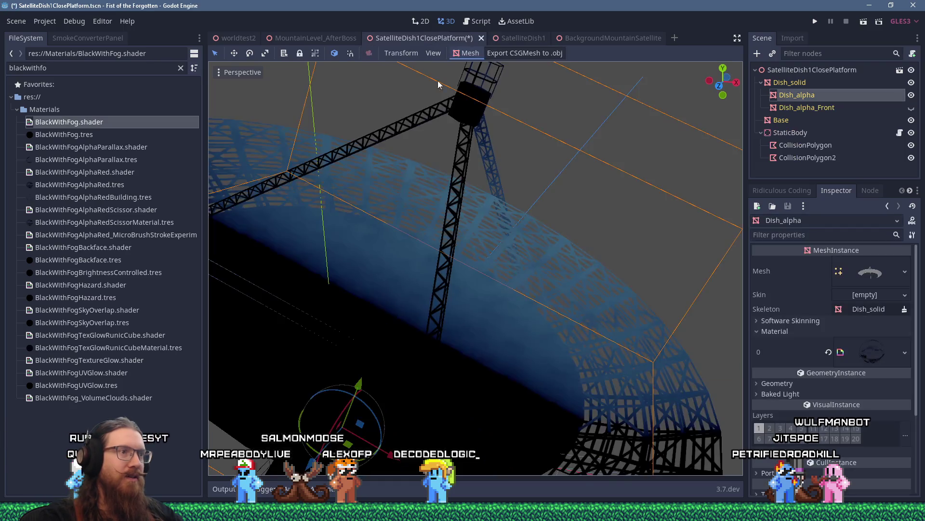
scroll(455, 227, down, 3)
scroll(487, 223, up, 2)
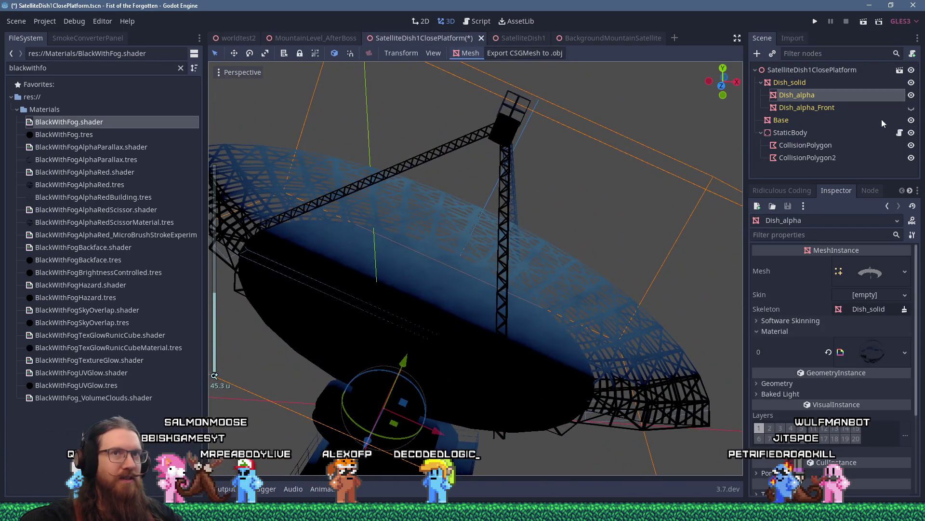
scroll(650, 169, down, 2)
mouse_move(650, 169)
mouse_down()
mouse_move(525, 193)
mouse_move(469, 166)
mouse_move(443, 206)
mouse_move(290, 225)
mouse_move(843, 158)
mouse_up()
click(911, 108)
click(911, 108)
click(911, 108)
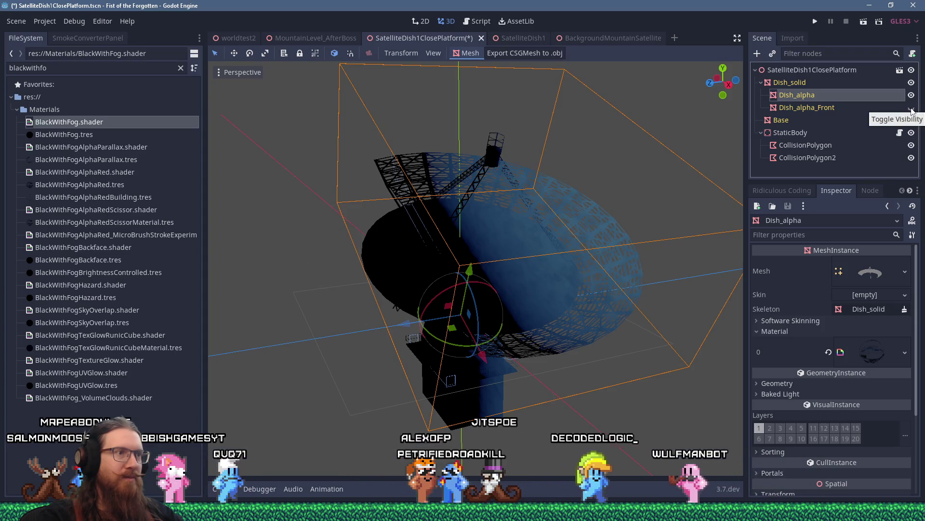
drag(713, 161, 547, 181)
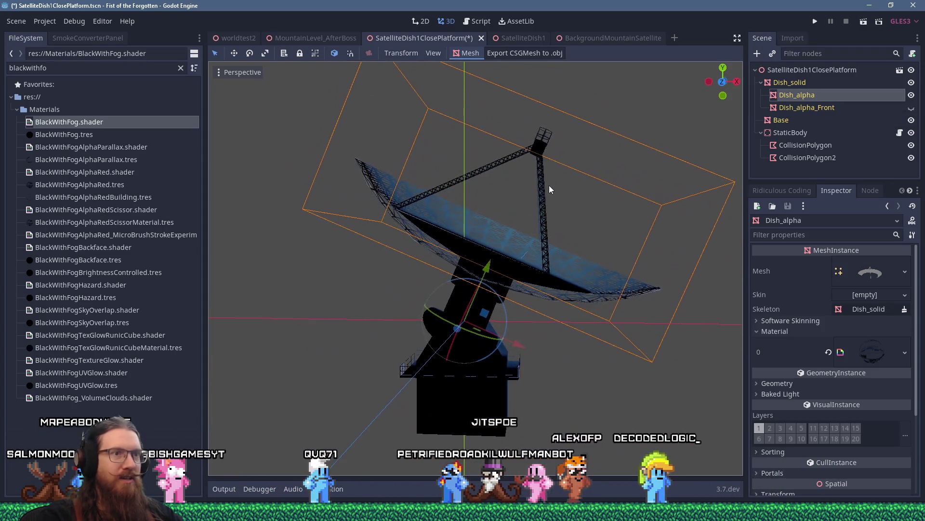
scroll(550, 184, up, 2)
click(911, 108)
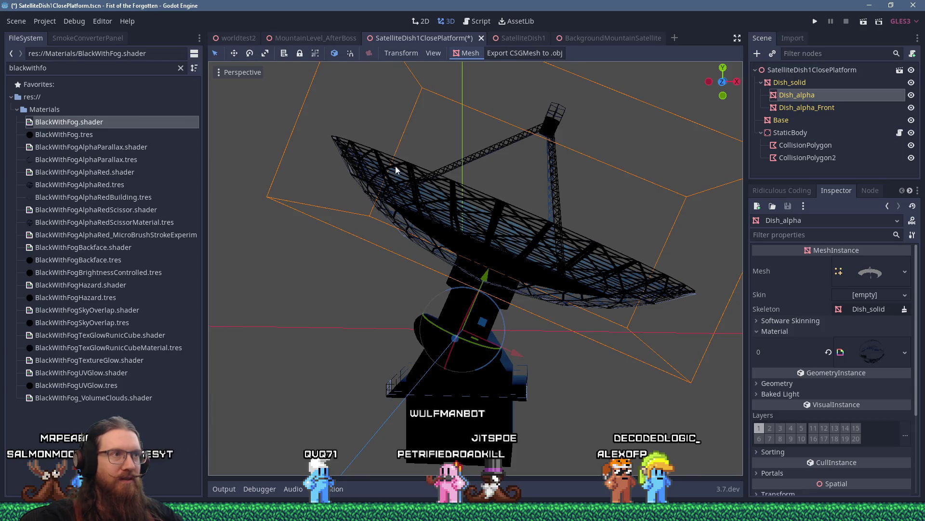
mouse_move(654, 289)
mouse_down()
mouse_move(618, 282)
mouse_move(651, 294)
mouse_move(577, 294)
mouse_up()
scroll(462, 241, up, 5)
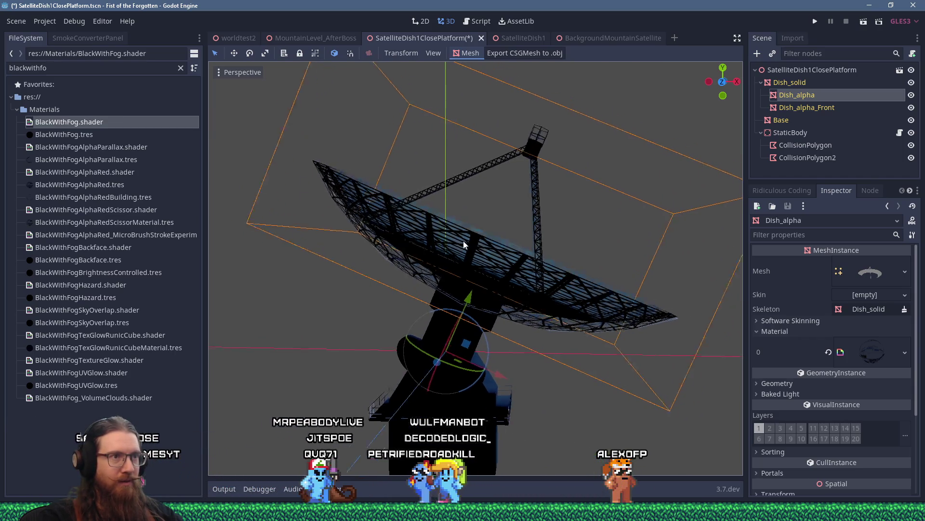
drag(452, 259, 464, 253)
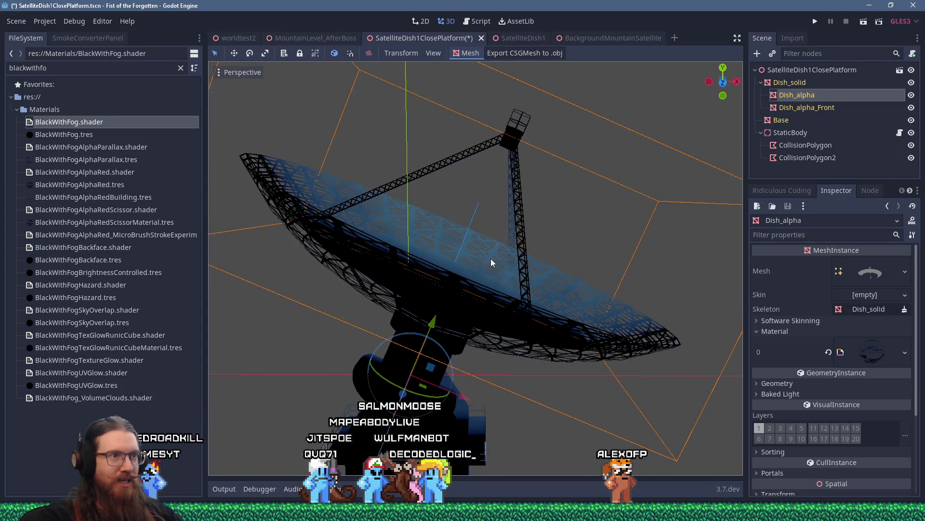
scroll(492, 260, up, 12)
scroll(545, 250, down, 8)
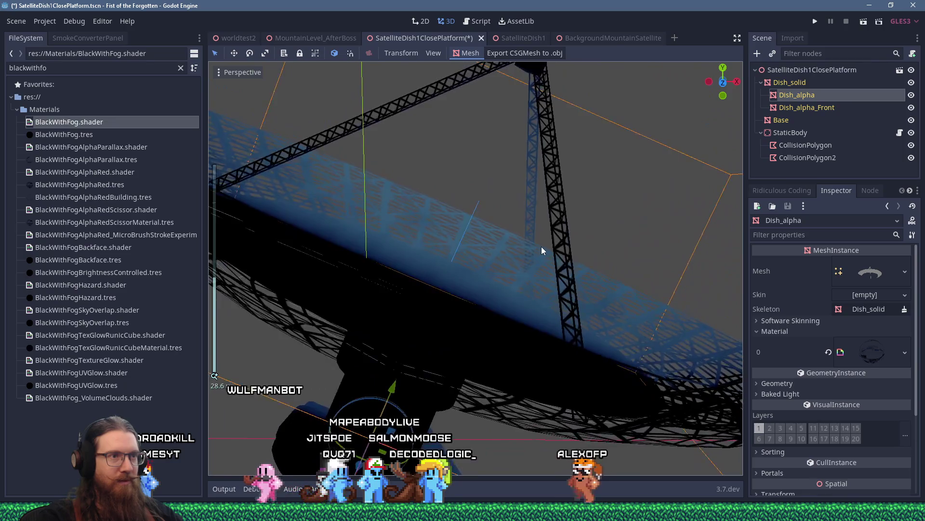
scroll(534, 253, up, 5)
scroll(540, 256, down, 5)
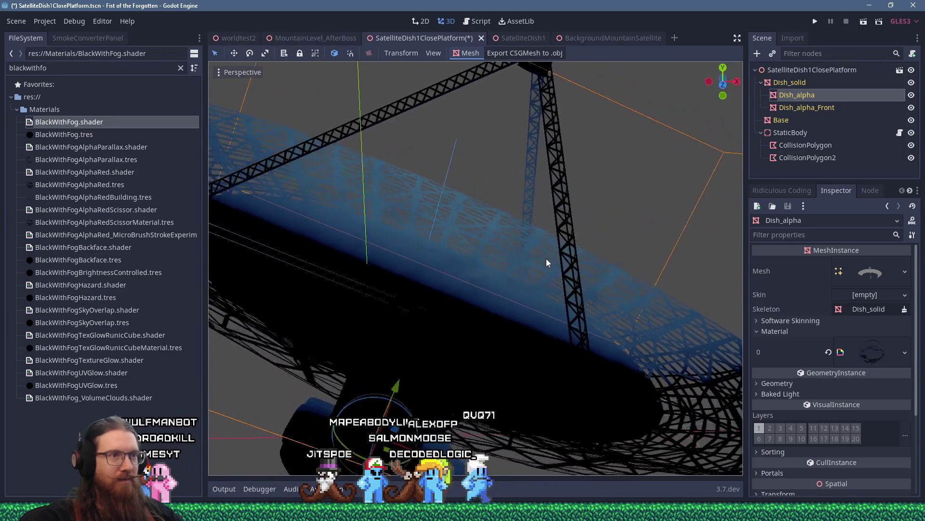
scroll(553, 264, up, 5)
scroll(518, 277, down, 5)
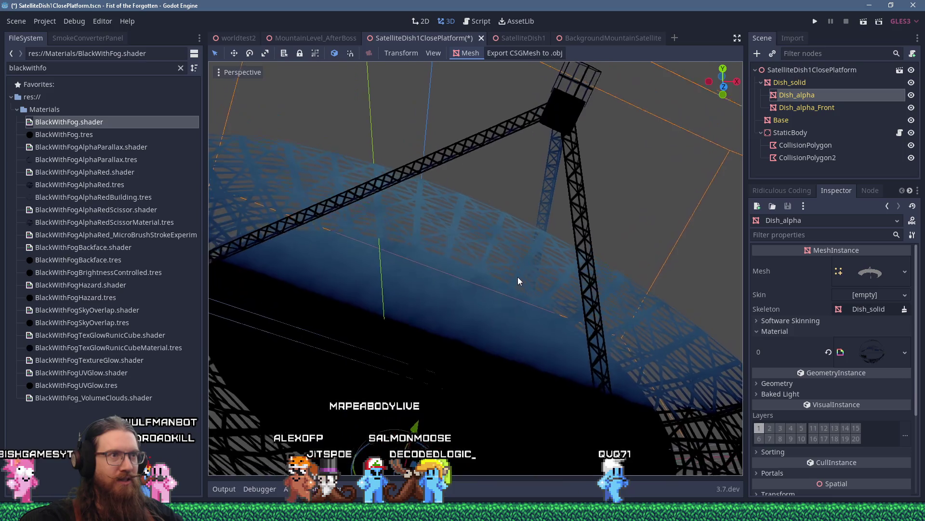
scroll(522, 232, up, 5)
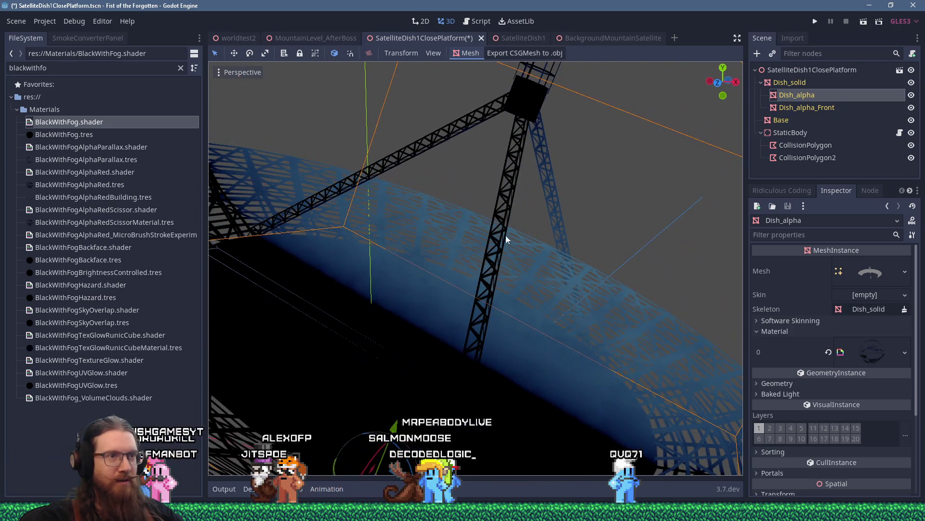
scroll(568, 316, down, 2)
scroll(603, 328, down, 2)
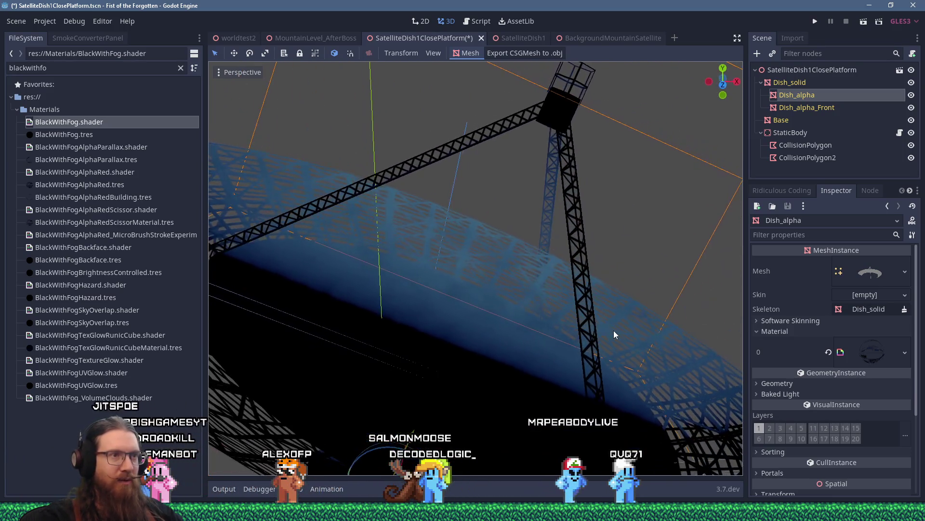
scroll(615, 331, up, 2)
scroll(530, 280, down, 3)
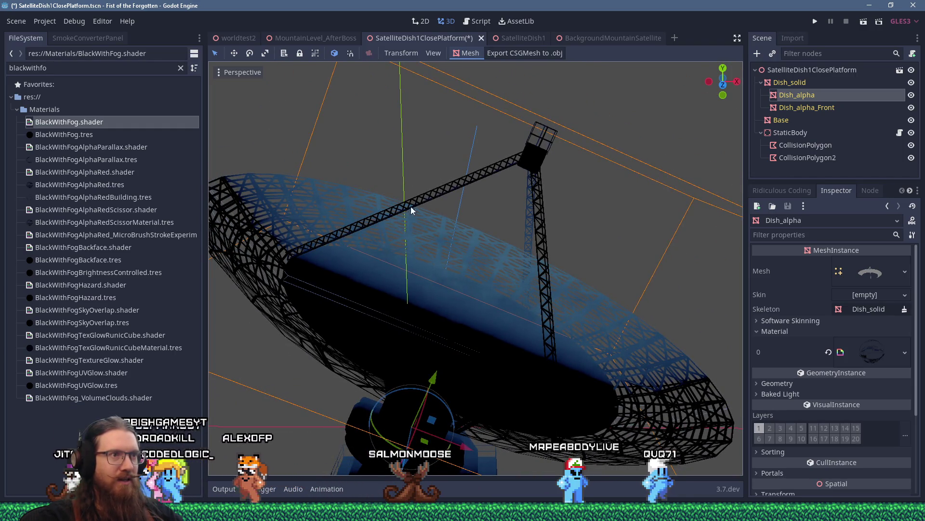
scroll(554, 271, up, 1)
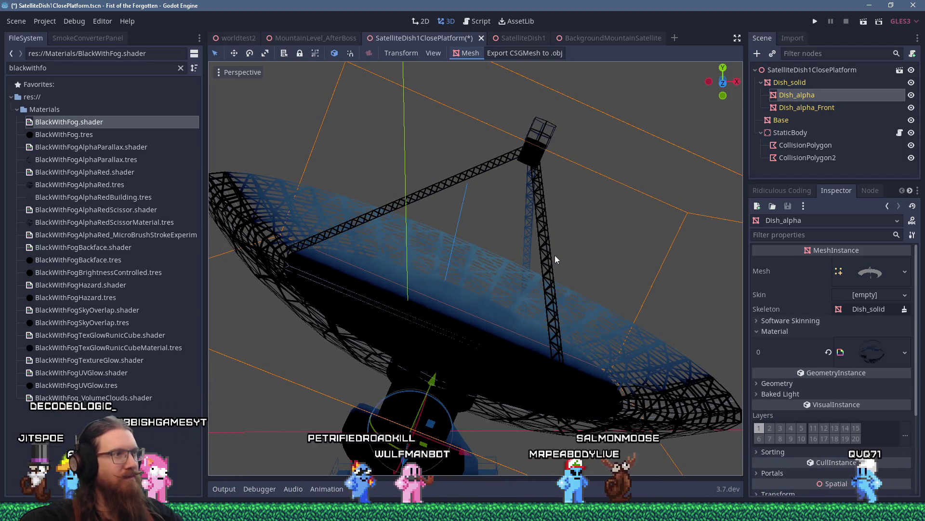
mouse_move(554, 255)
mouse_down()
mouse_move(633, 272)
mouse_move(603, 234)
mouse_move(489, 255)
mouse_move(583, 257)
mouse_move(640, 285)
mouse_move(577, 257)
mouse_move(374, 235)
mouse_move(398, 292)
mouse_move(505, 304)
mouse_move(510, 329)
mouse_move(553, 289)
mouse_move(568, 256)
mouse_up()
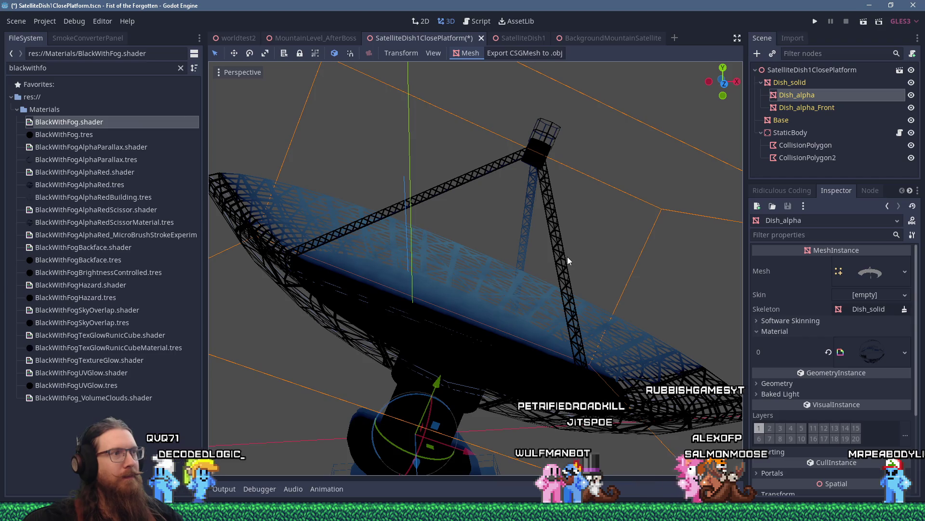
scroll(594, 290, down, 3)
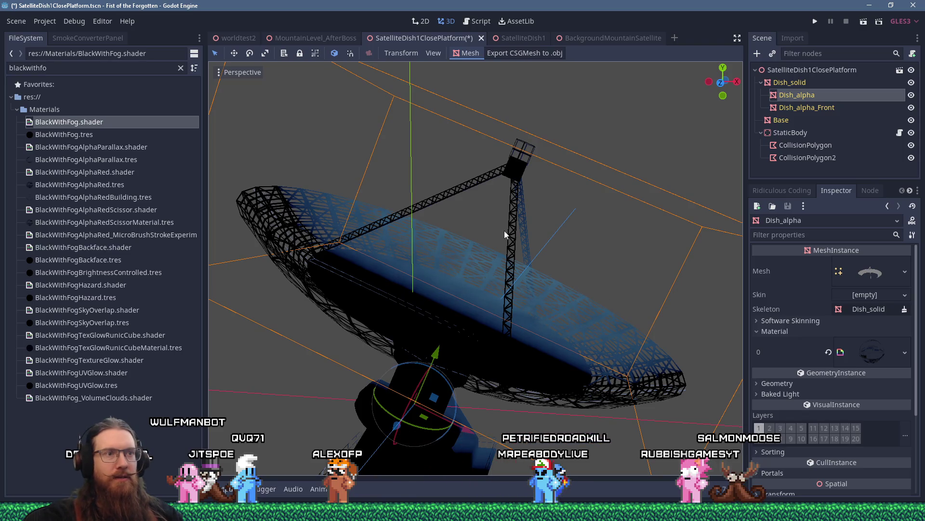
scroll(505, 235, down, 2)
scroll(505, 246, up, 5)
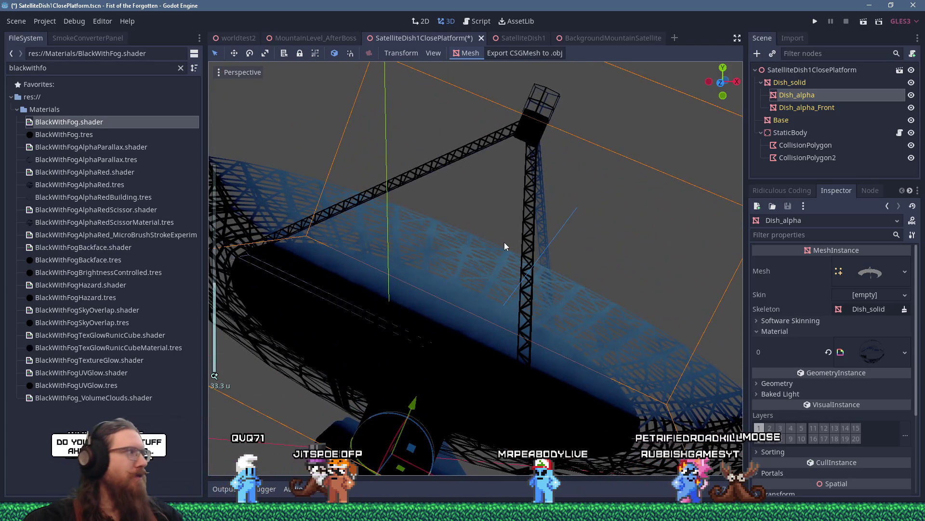
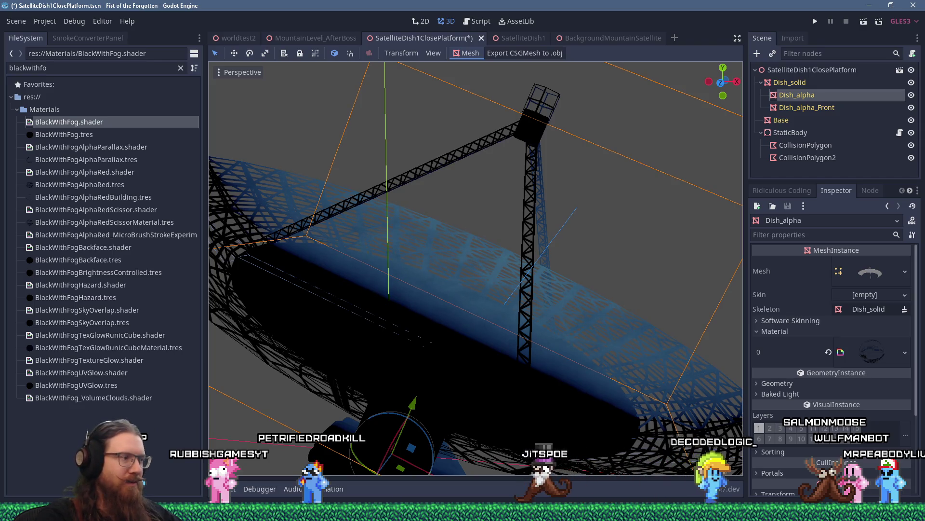
Step: Launch Blender and browse its Open dialog to the art_source platforms folder
key(super)
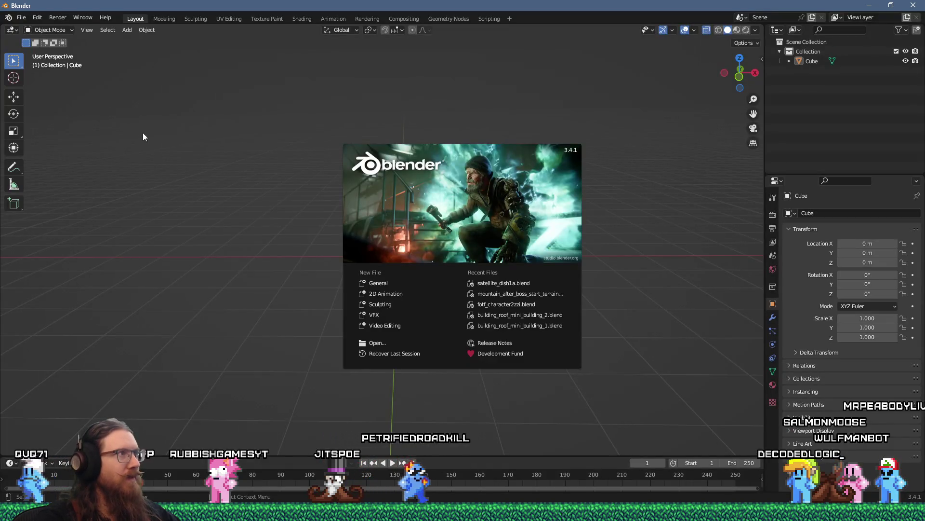
click(40, 42)
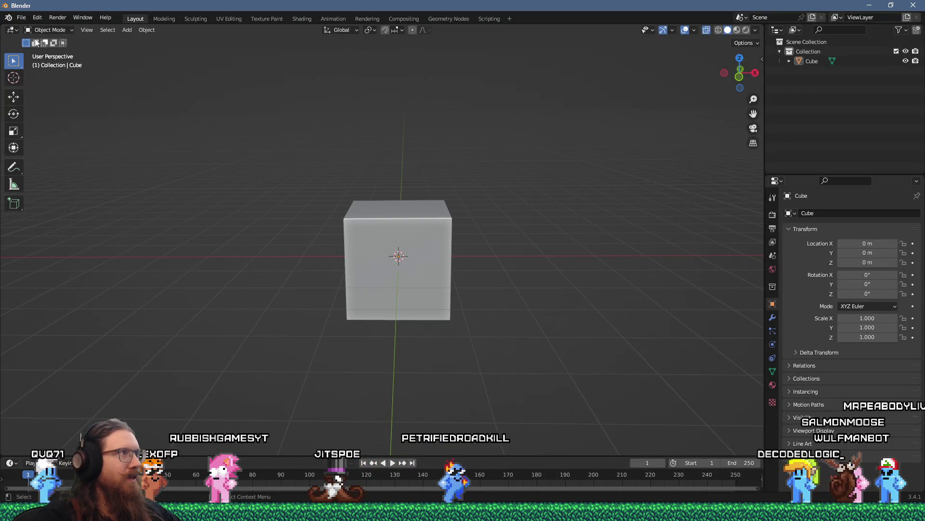
click(21, 17)
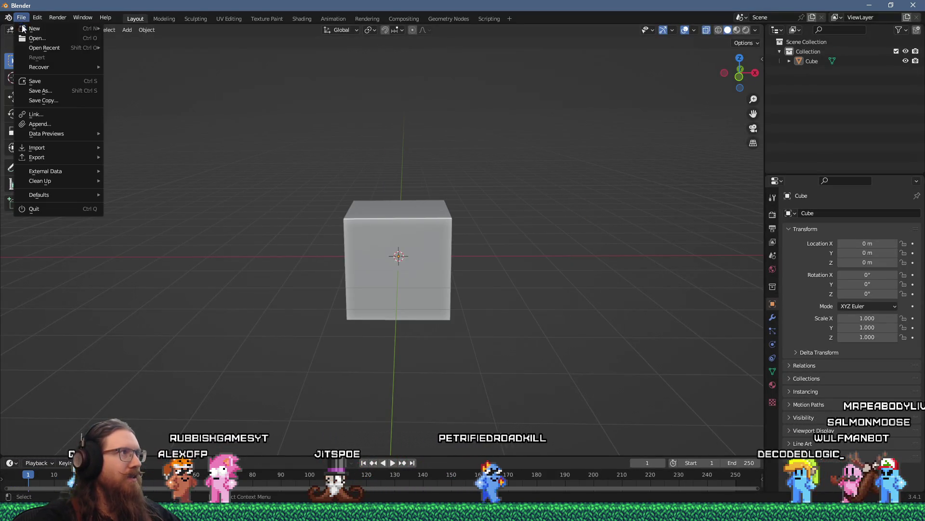
click(43, 42)
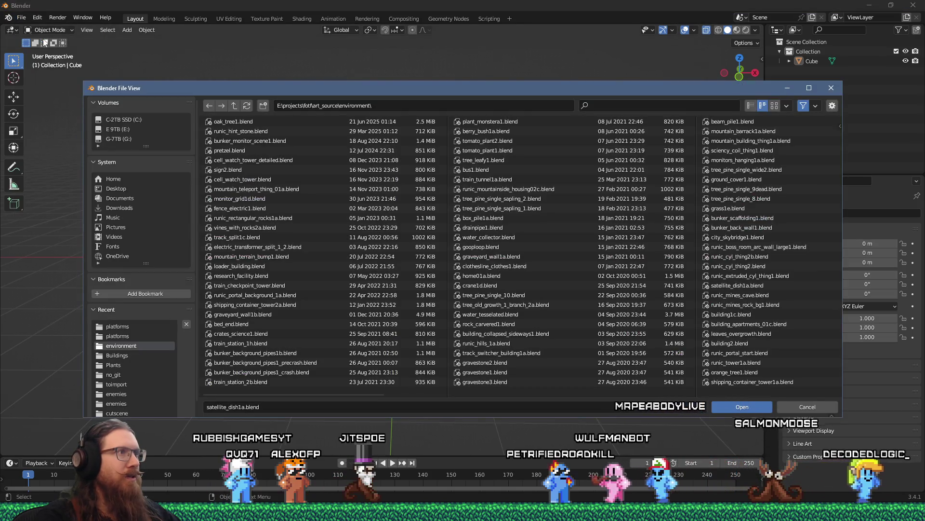
click(234, 106)
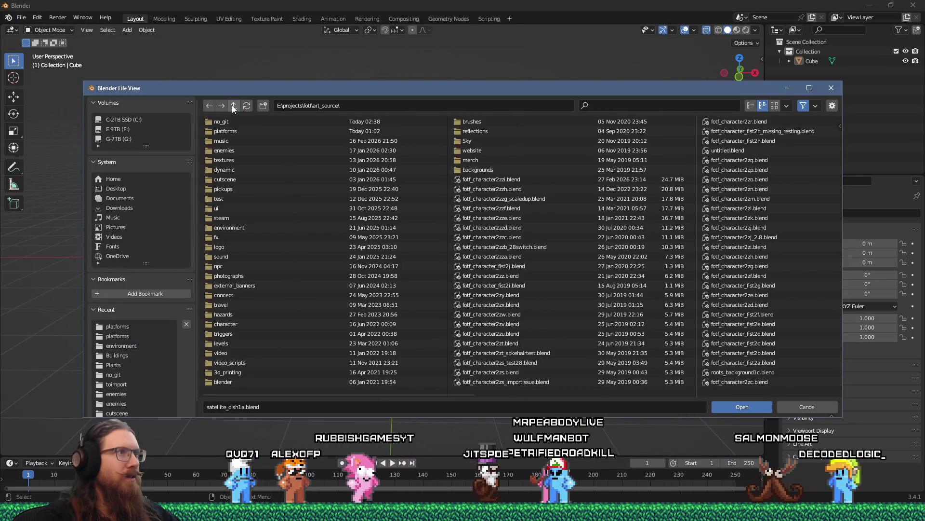
click(232, 130)
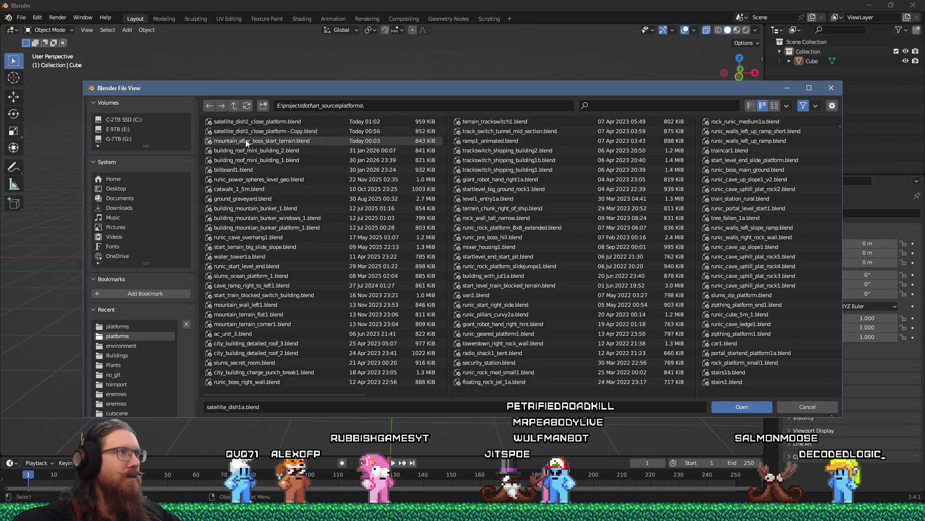
right_click(278, 123)
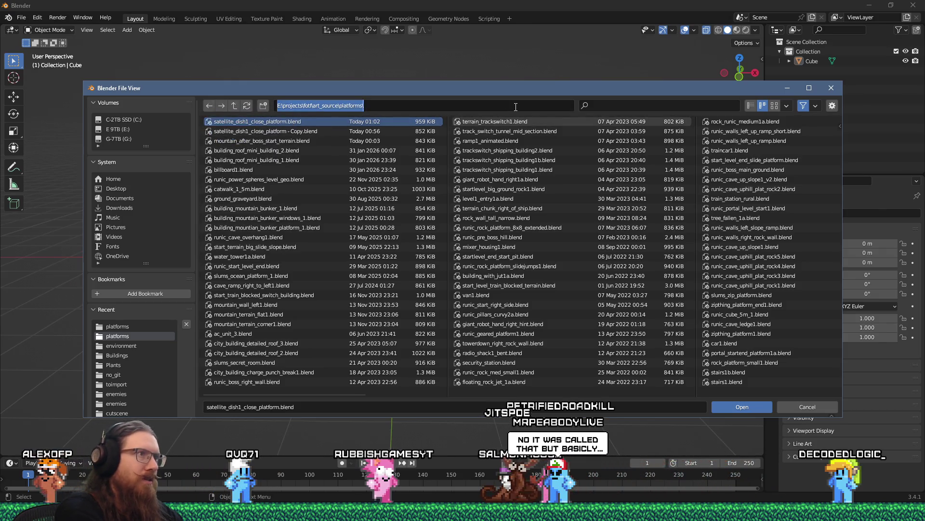
Step: Open the same platforms folder in File Explorer by pasting its path into Run
key(super+r)
key(ctrl+v)
key(Return)
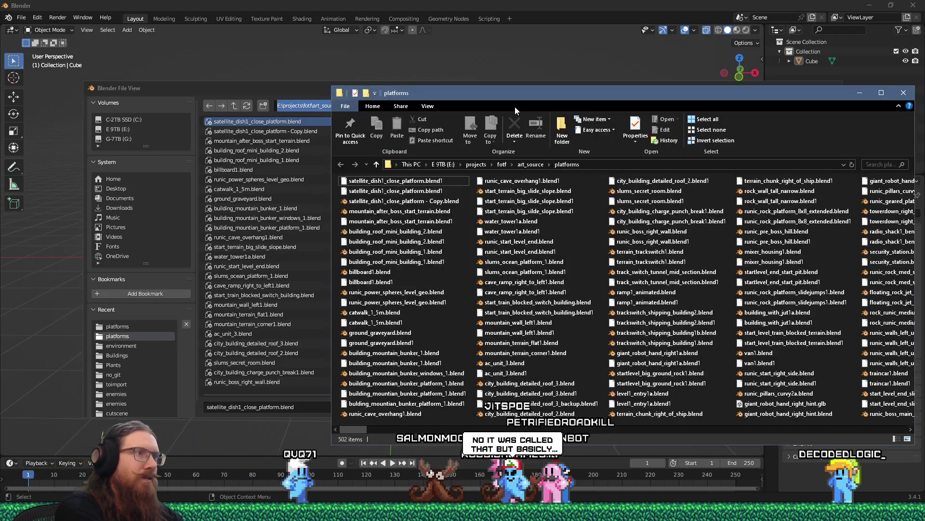
Step: Rename the original satellite dish .blend with a (blender 5) suffix
click(429, 203)
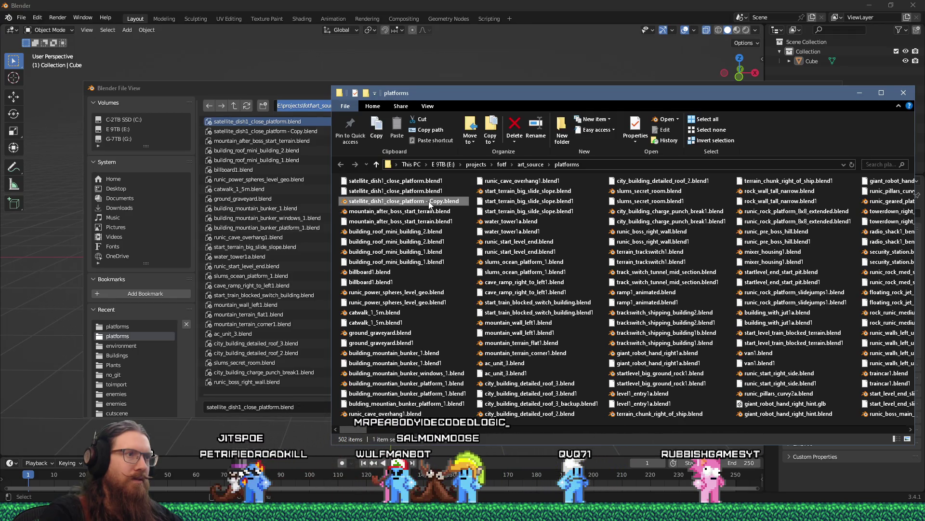
drag(456, 96, 608, 96)
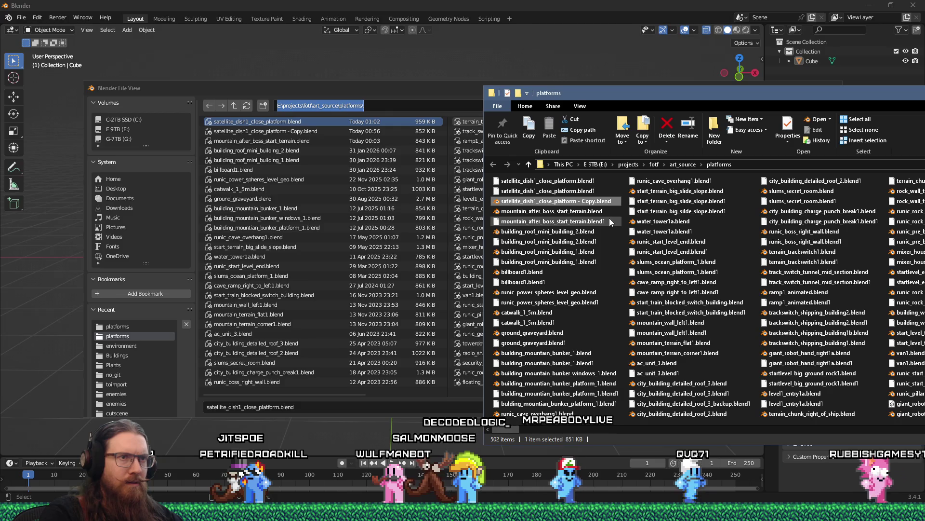
click(584, 193)
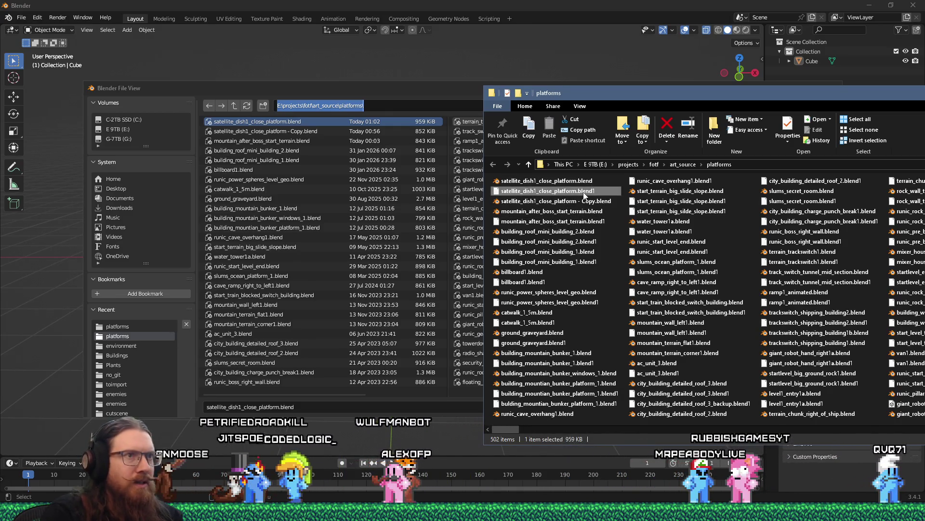
click(579, 184)
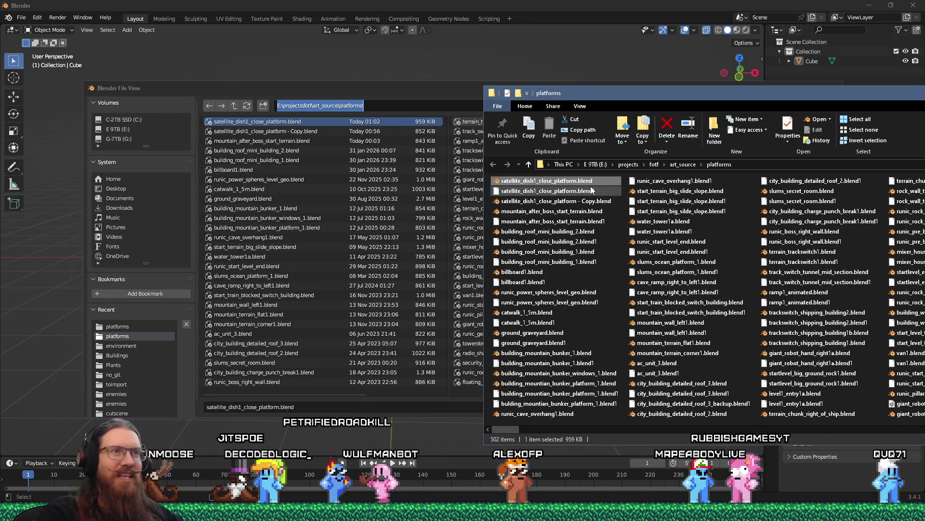
right_click(567, 182)
click(559, 182)
click(577, 181)
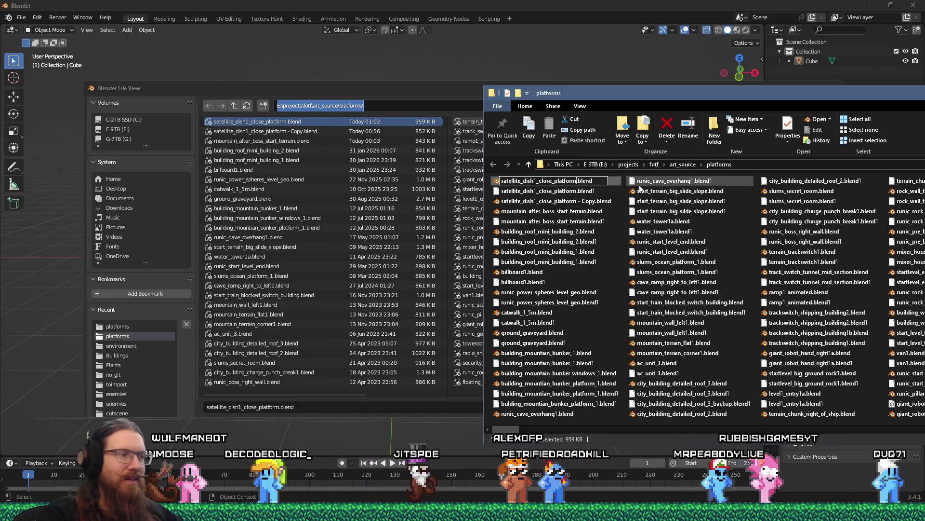
text(blender 5))
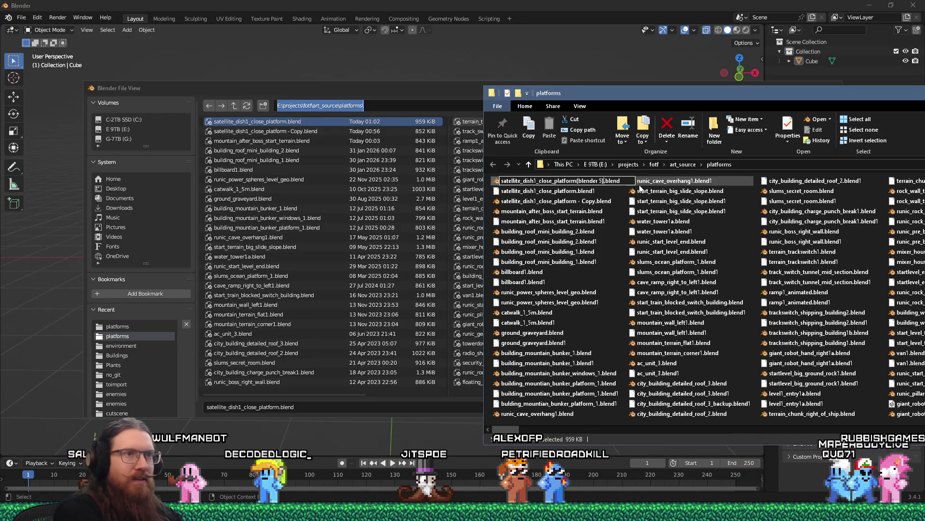
key(Return)
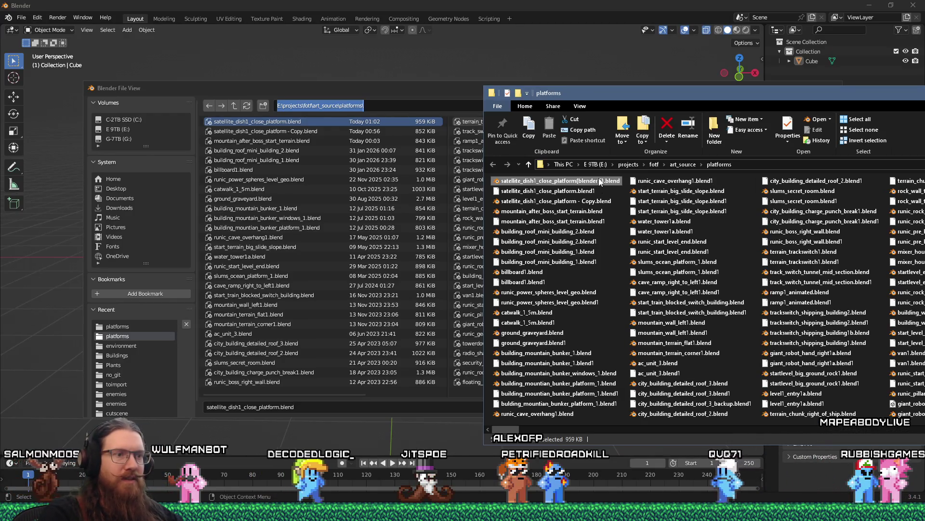
Step: Move the renamed (blender 5) dish file into the no_git folder
right_click(595, 180)
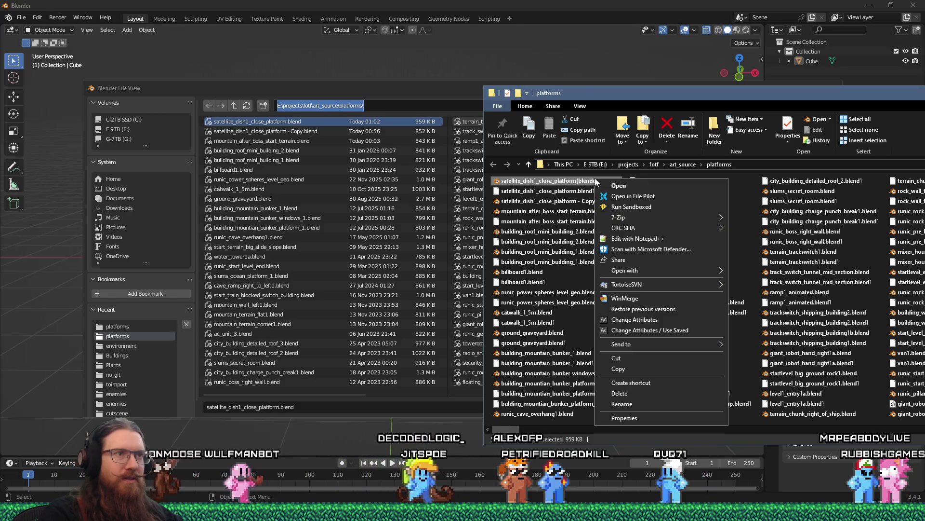
click(624, 361)
key(super+r)
text(e:\pro)
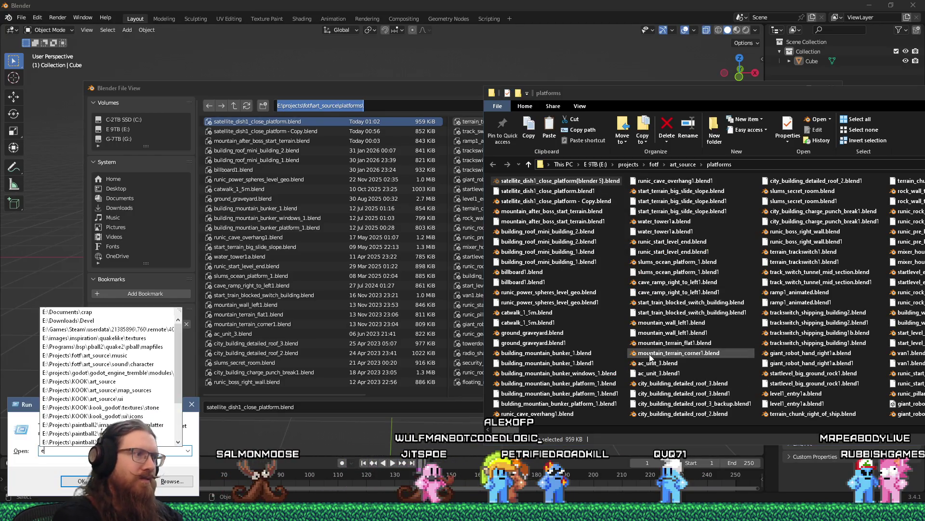
key(BackSpace)
key(BackSpace)
key(BackSpace)
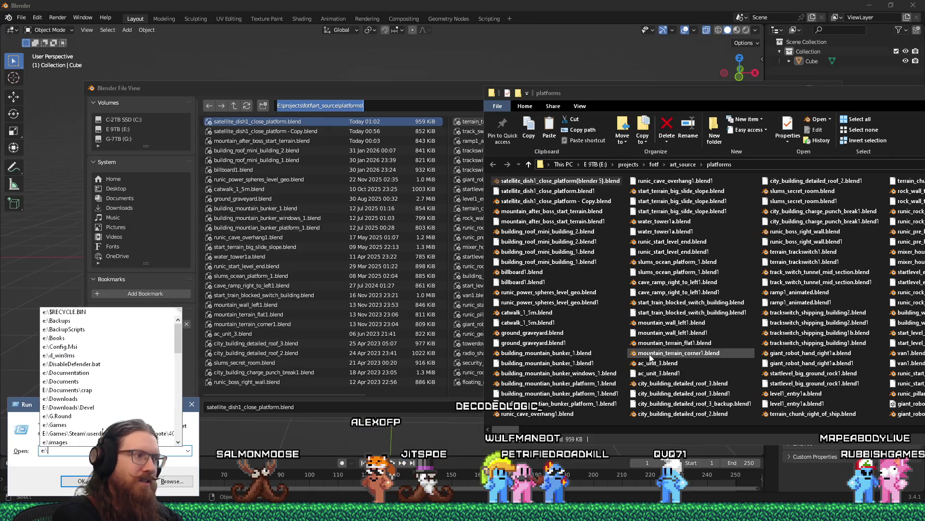
text(projectso)
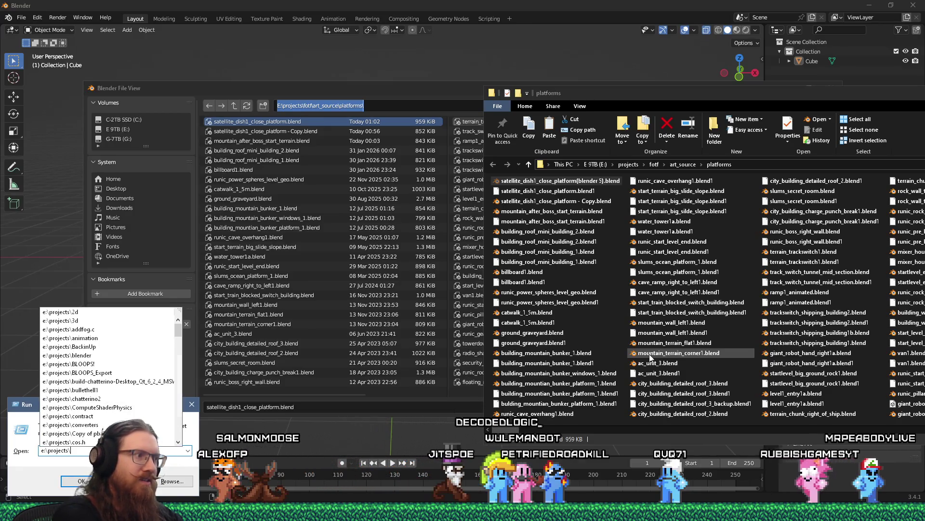
text(tf\art_)
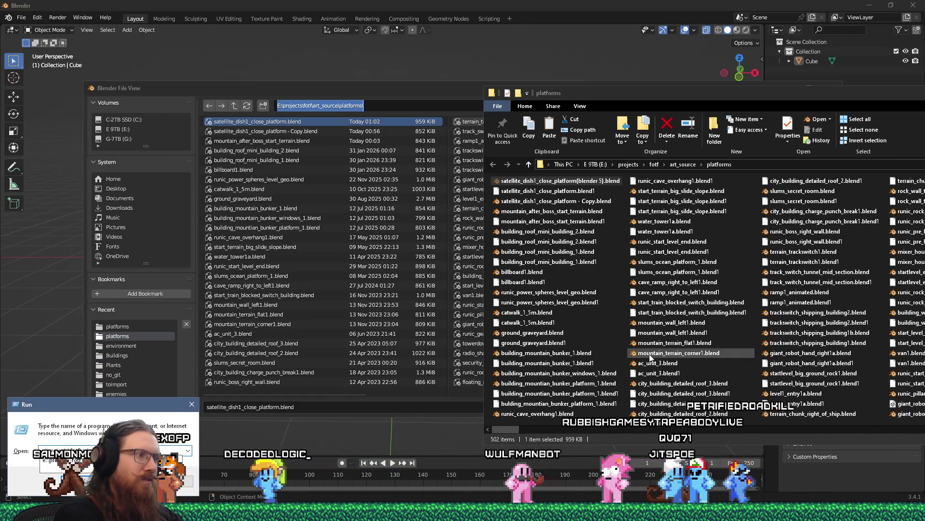
key(Escape)
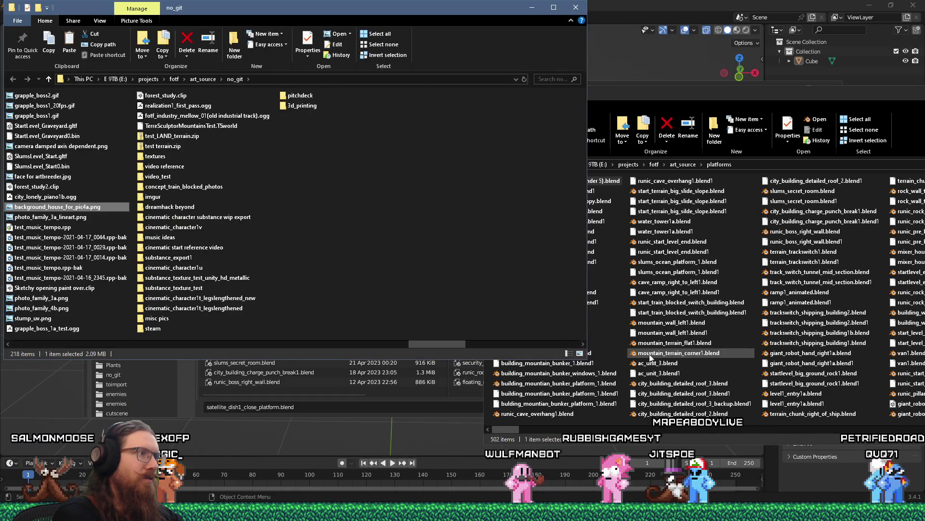
right_click(444, 185)
click(479, 250)
key(ctrl+v)
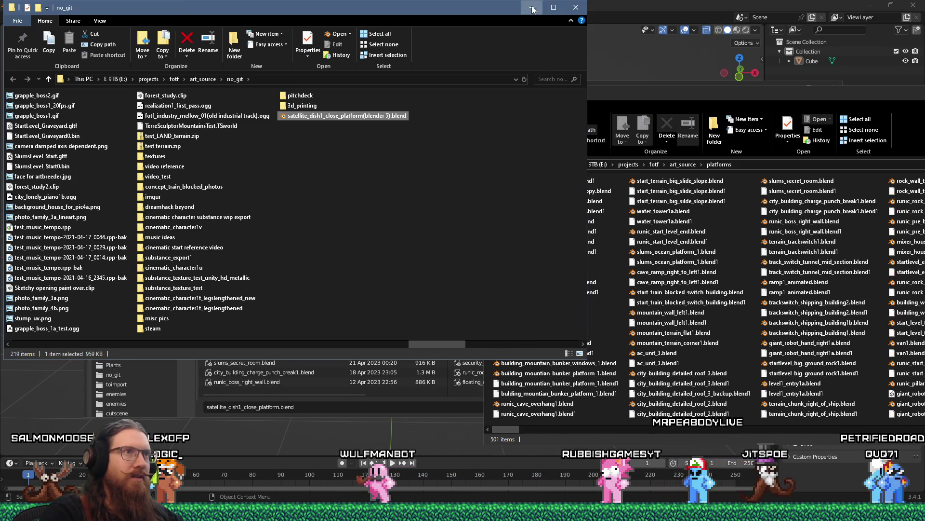
key(ctrl+w)
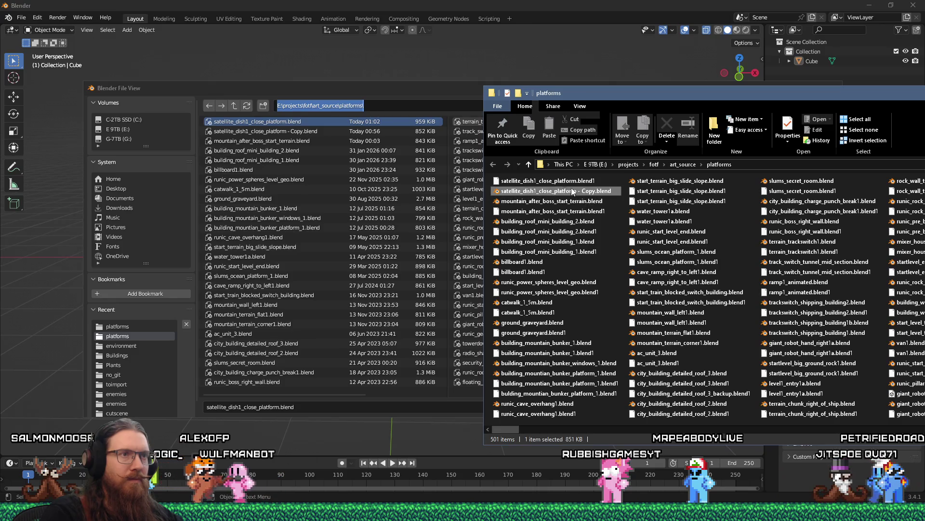
Step: Remove ' - Copy' from the copied dish file so it carries the plain name
click(573, 191)
drag(577, 190, 594, 192)
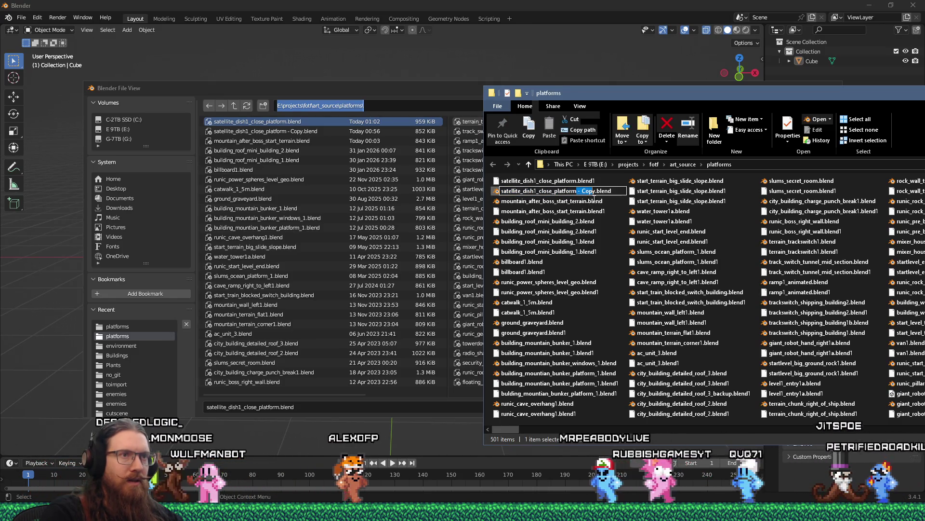
key(BackSpace)
key(Return)
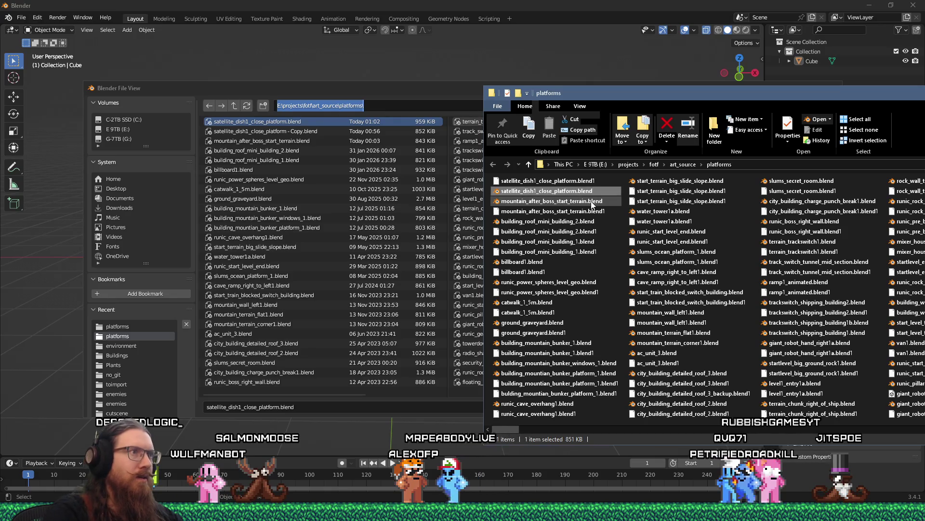
click(286, 121)
Step: Open satellite_dish1_close_platform.blend and start a Better Collada export
double_click(286, 122)
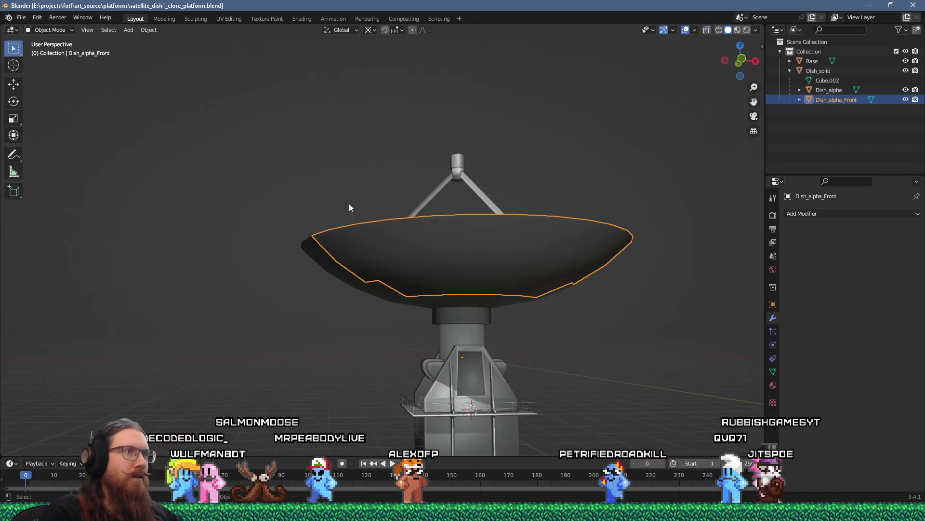
mouse_move(362, 234)
mouse_down()
mouse_move(383, 279)
mouse_move(348, 269)
mouse_move(523, 248)
mouse_up()
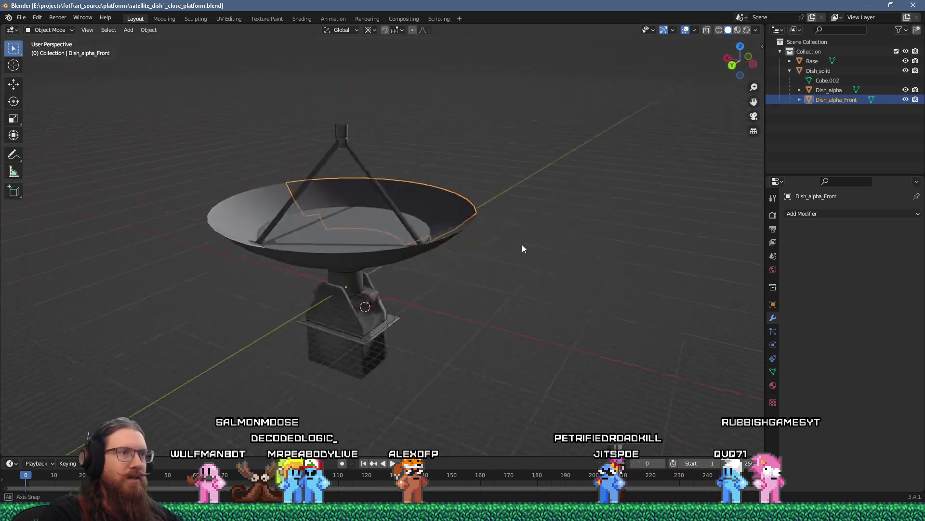
click(21, 18)
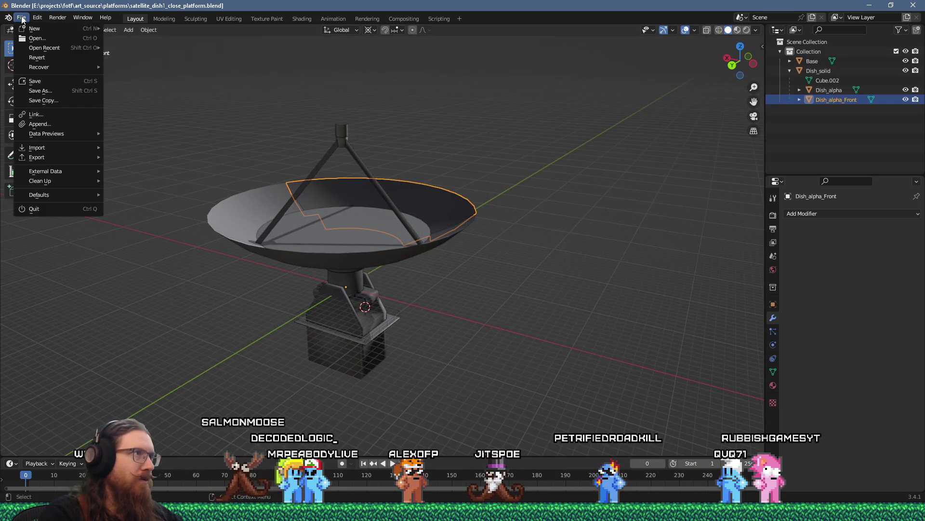
mouse_move(56, 155)
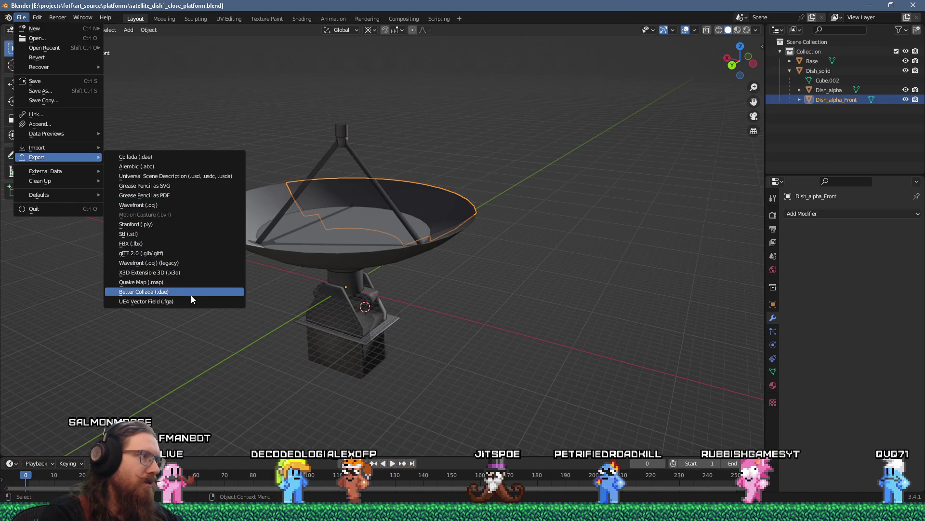
click(191, 295)
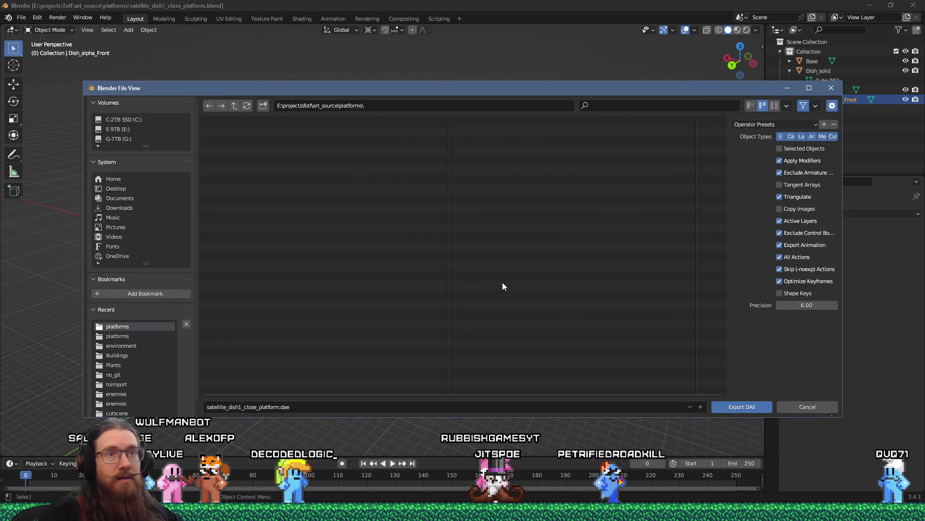
drag(730, 233, 653, 236)
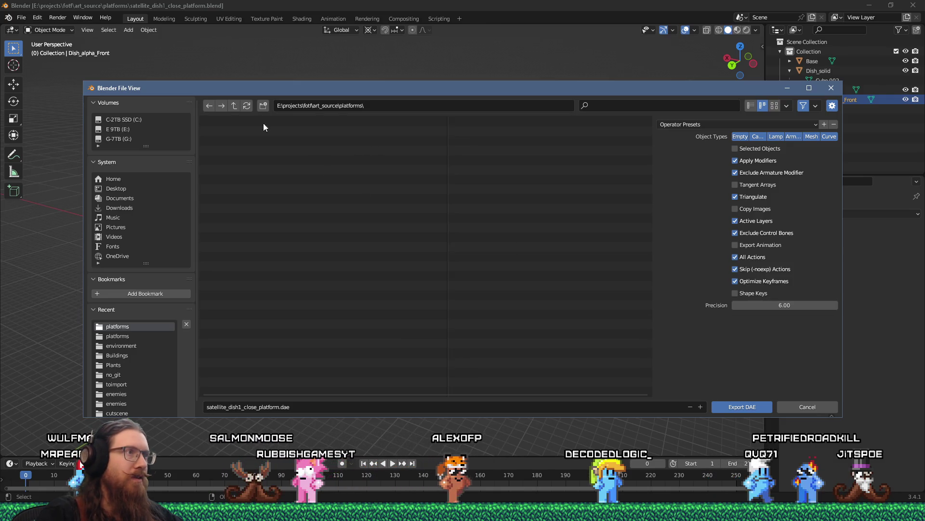
Step: Export the dish as a DAE into fotf_godot\toimport\platforms
double_click(234, 103)
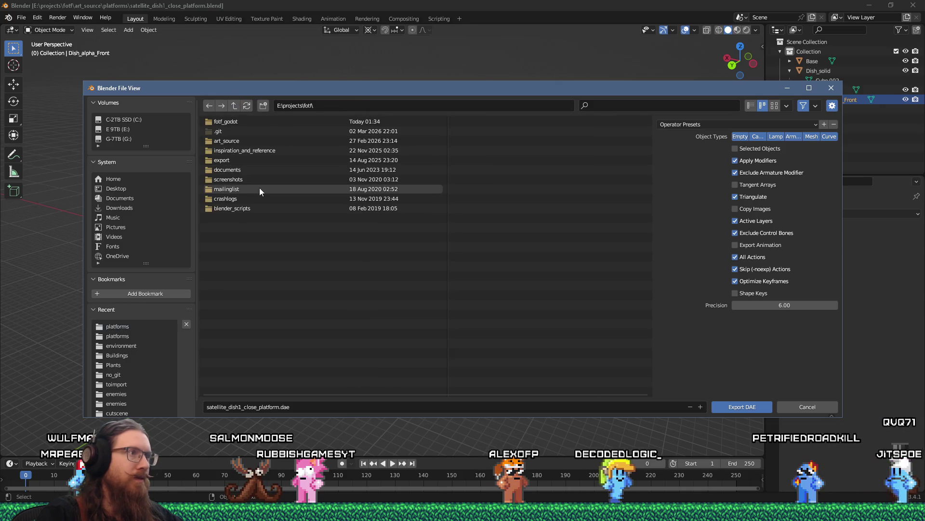
click(341, 109)
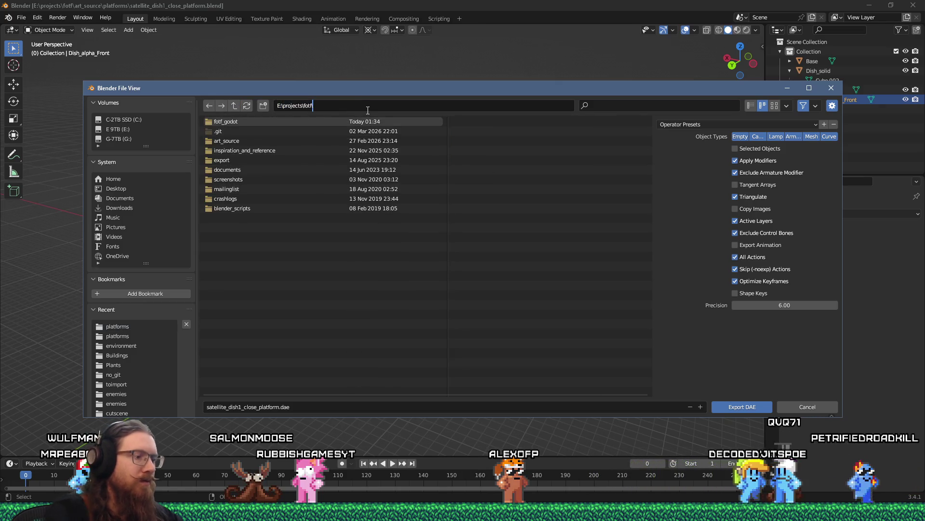
text(fotf_godot)
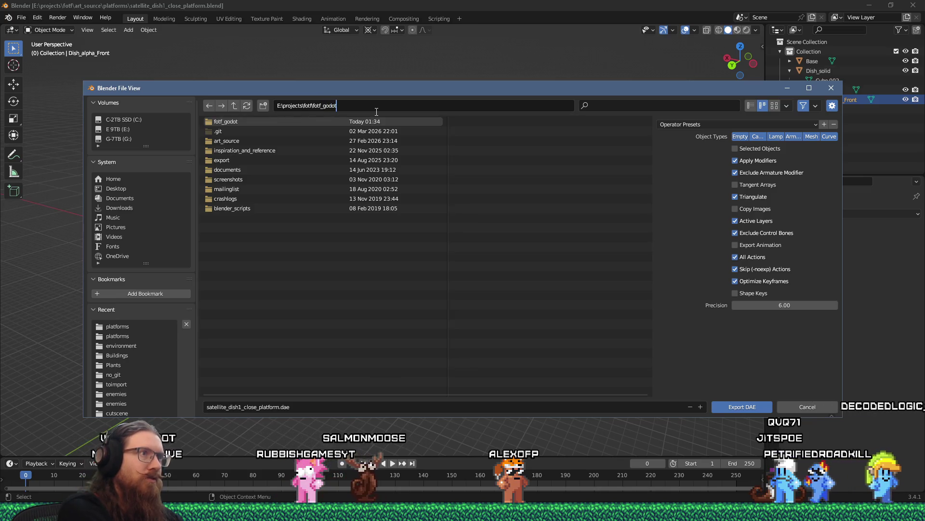
text(	oimport)
key(Return)
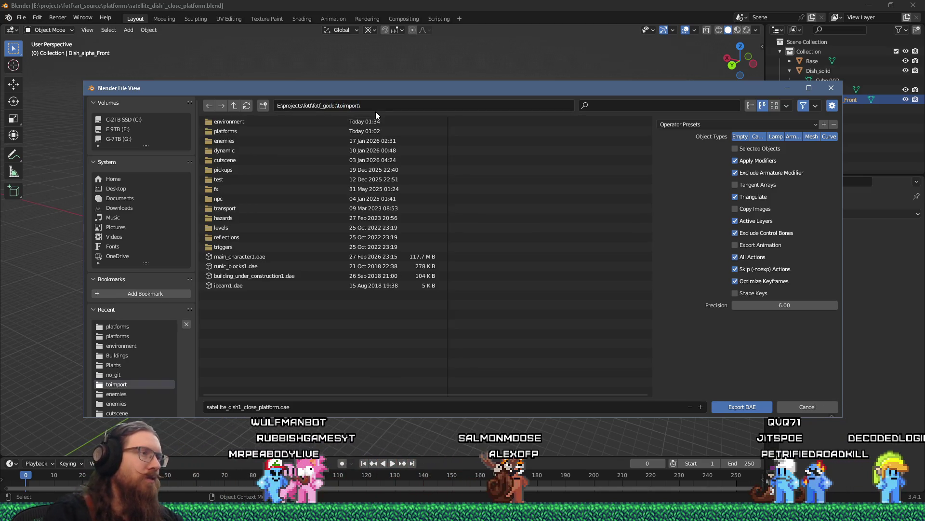
double_click(235, 133)
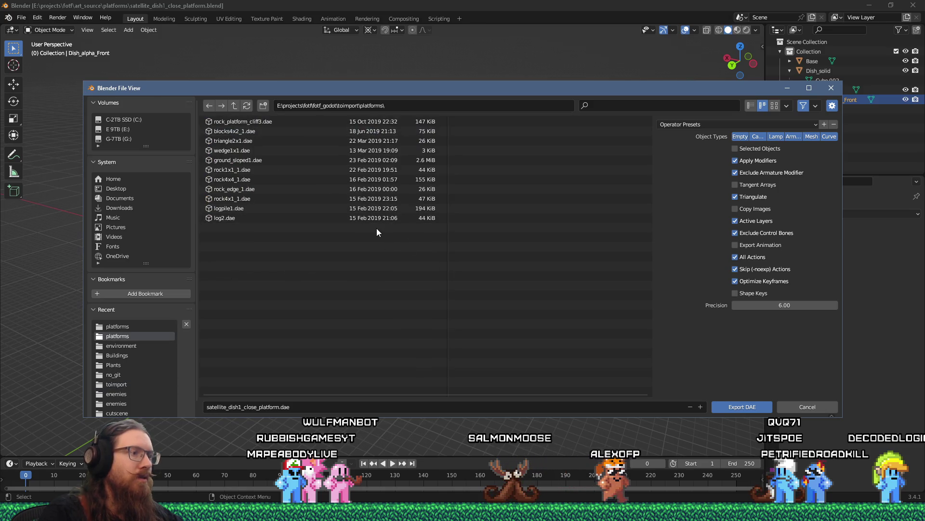
click(727, 408)
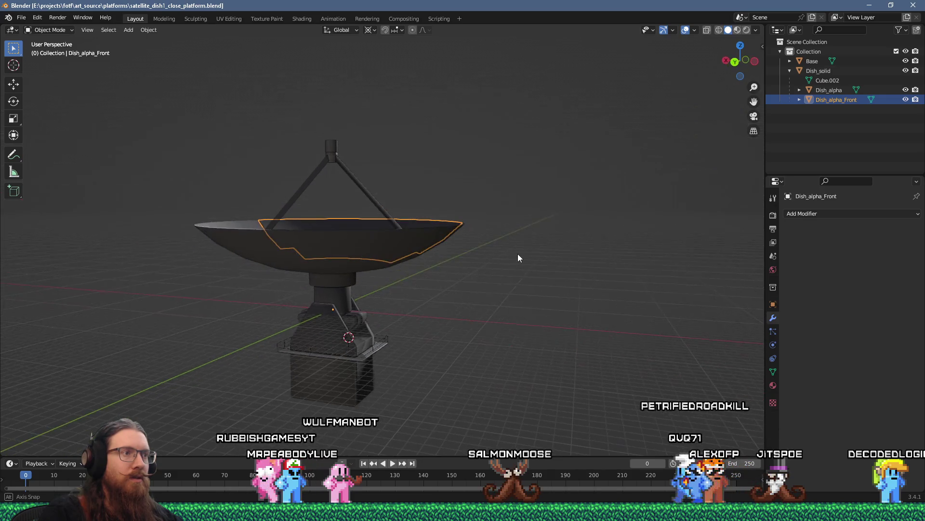
key(alt+Tab)
Step: In Godot, search 'satel' in FileSystem and open satellite_dish1_close_platform.dae
key(Tab)
key(Tab)
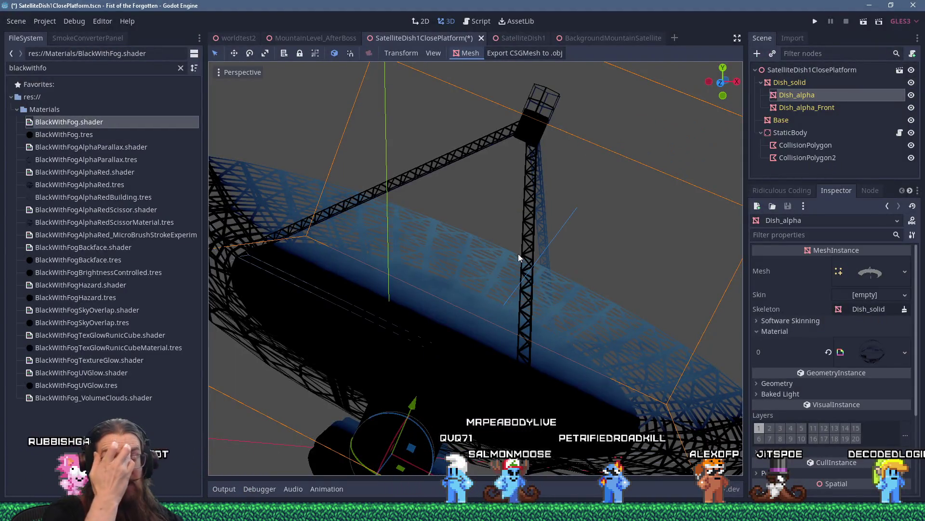
scroll(487, 262, down, 5)
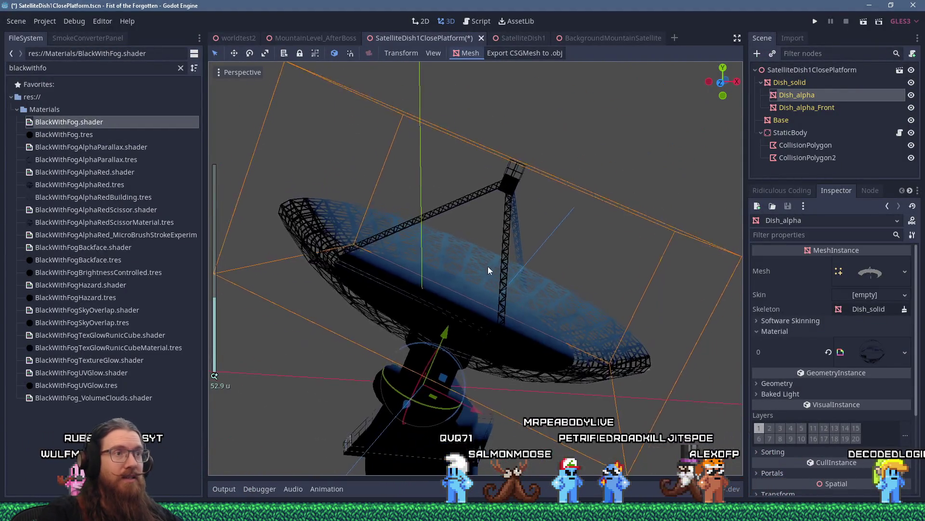
scroll(494, 283, up, 5)
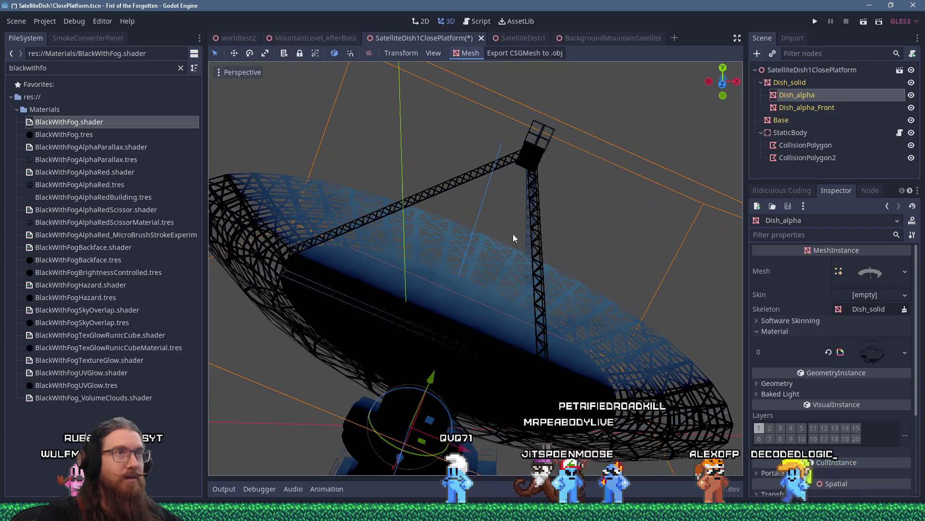
click(108, 69)
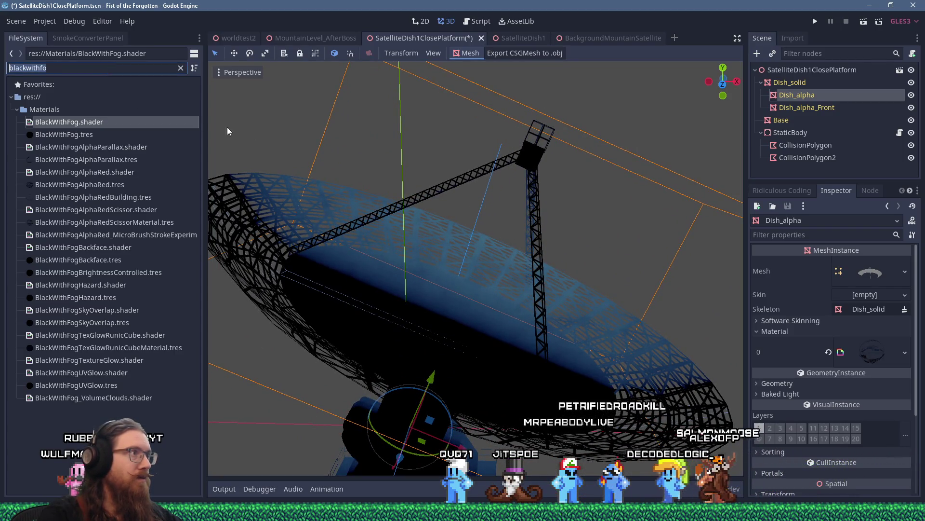
text(satel)
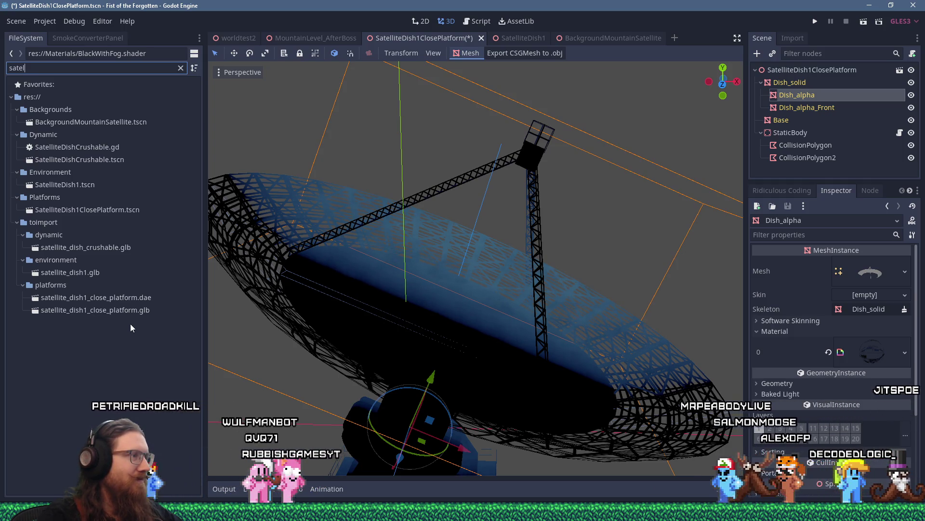
double_click(144, 297)
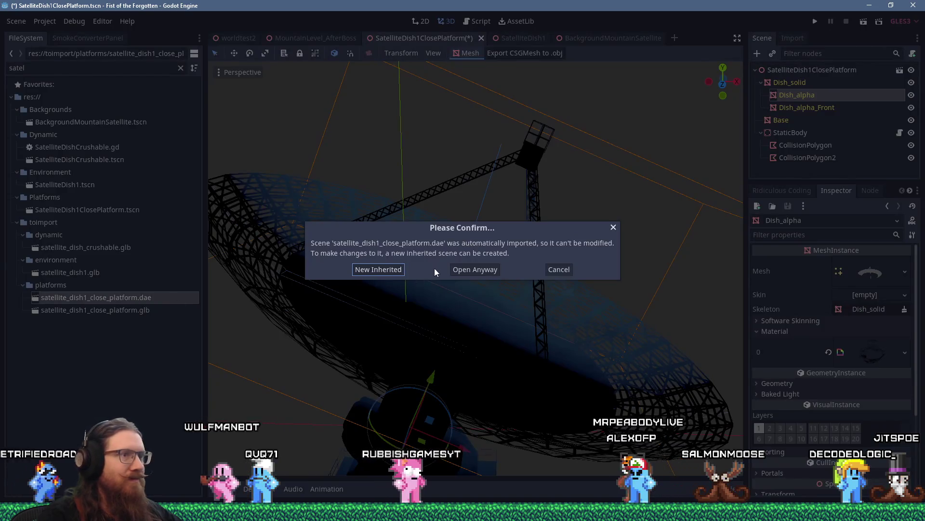
Step: Create a New Inherited scene and open Dish_alpha_Front's empty material slot menu
click(402, 269)
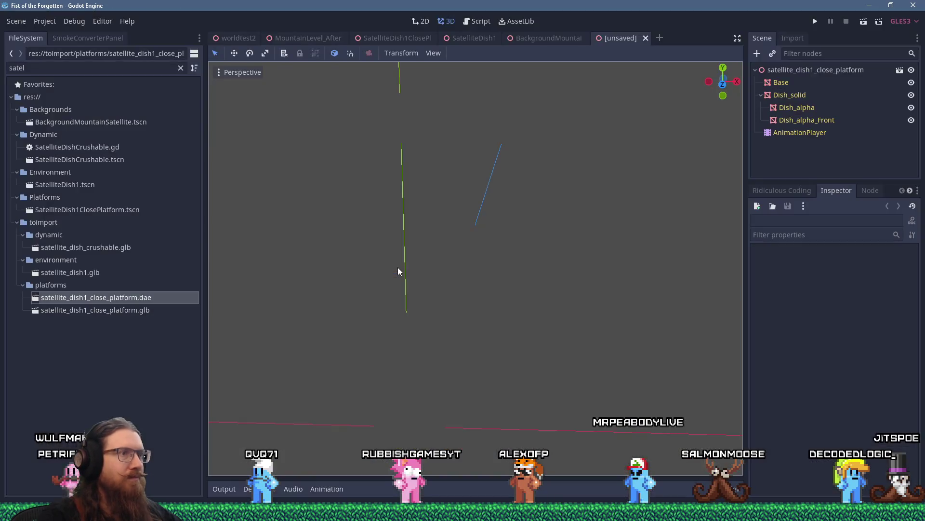
click(820, 120)
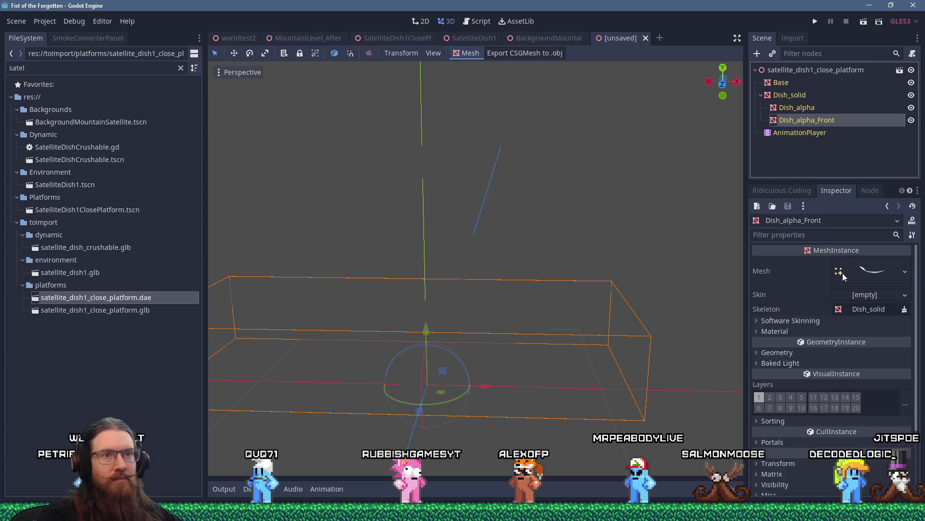
click(782, 329)
click(905, 344)
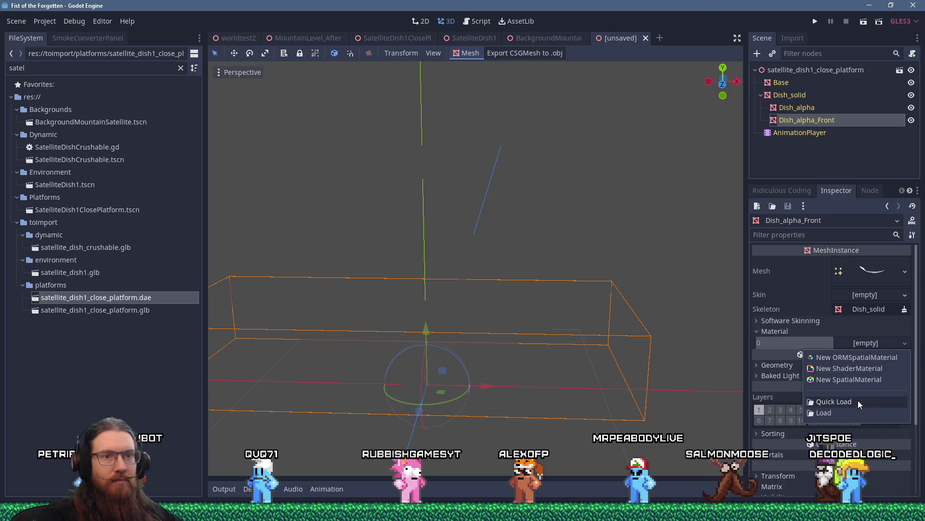
Step: Quick Load alpha materials onto Dish_alpha_Front and Dish_alpha
click(859, 400)
text(alpha)
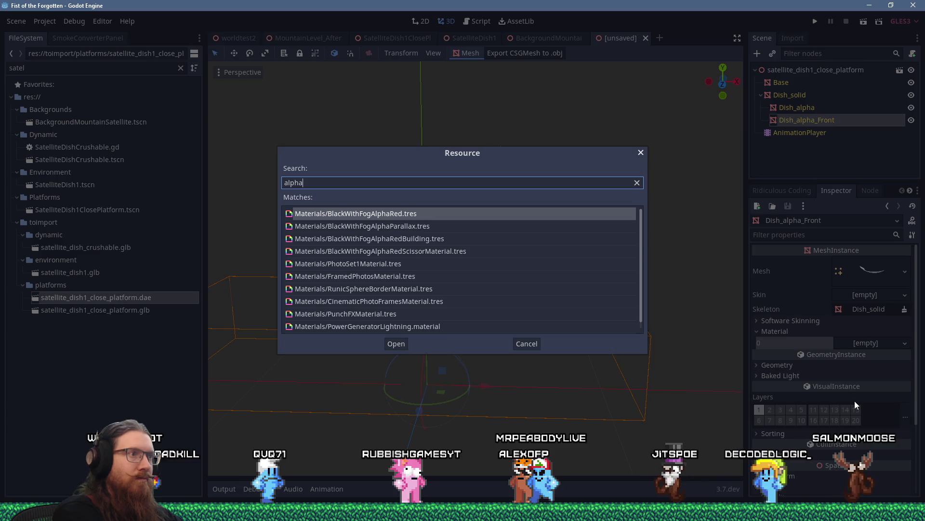
double_click(430, 239)
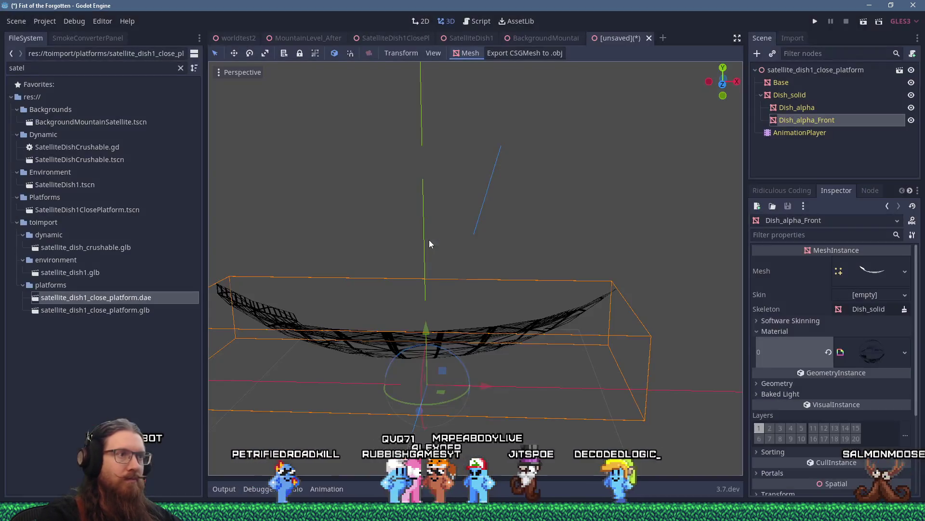
click(814, 106)
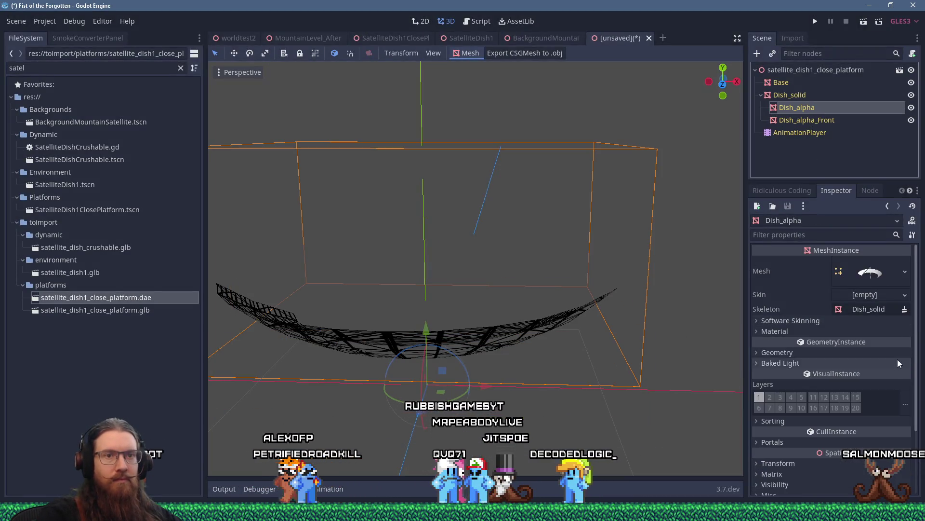
click(774, 331)
click(866, 342)
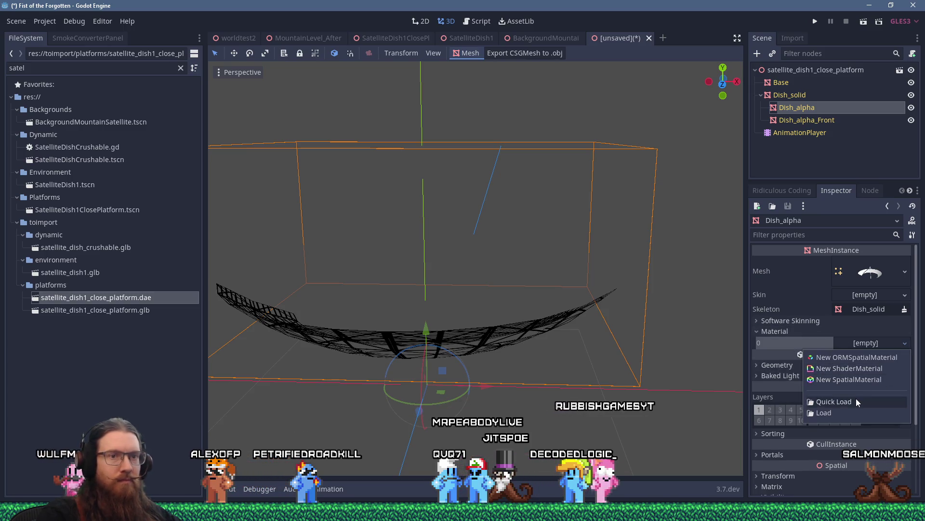
click(857, 398)
text(alpha)
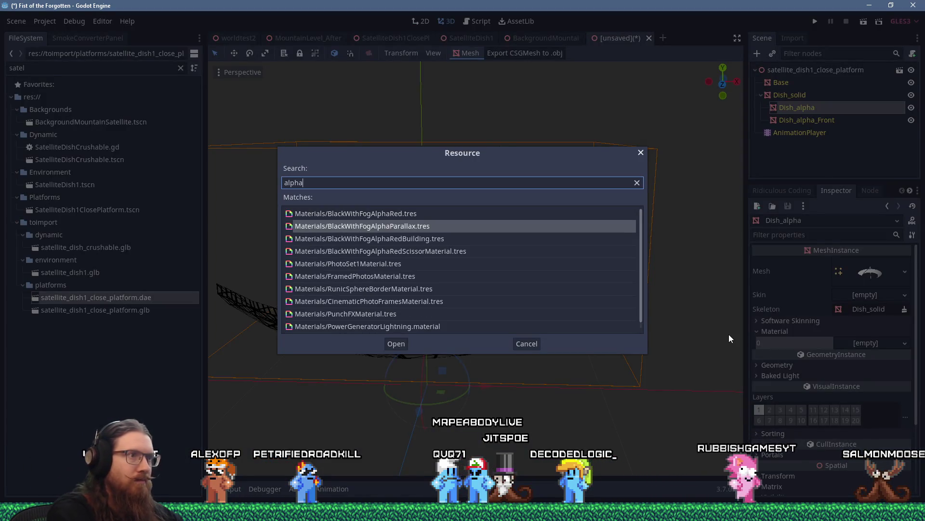
key(Down)
key(Down)
key(Return)
Step: Load the BlackWithFog material into Dish_solid's material slot 0
click(790, 95)
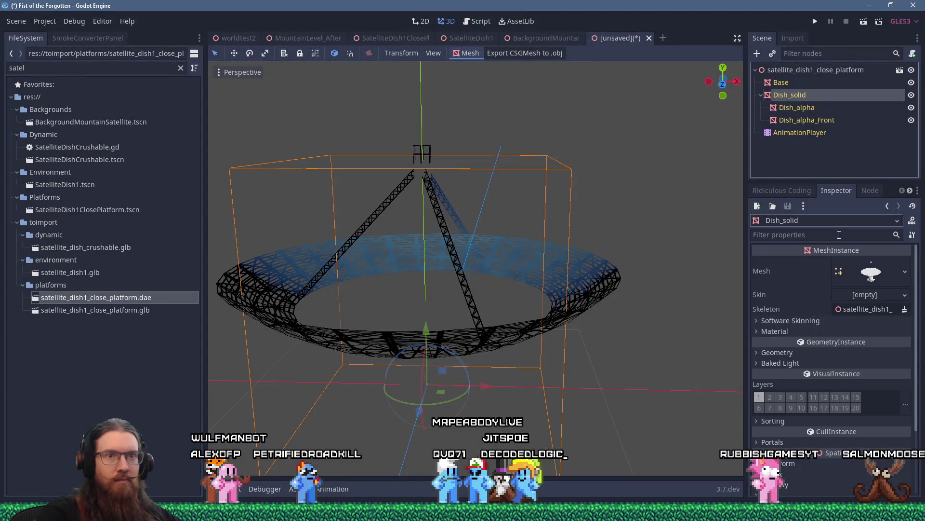
click(771, 330)
click(888, 344)
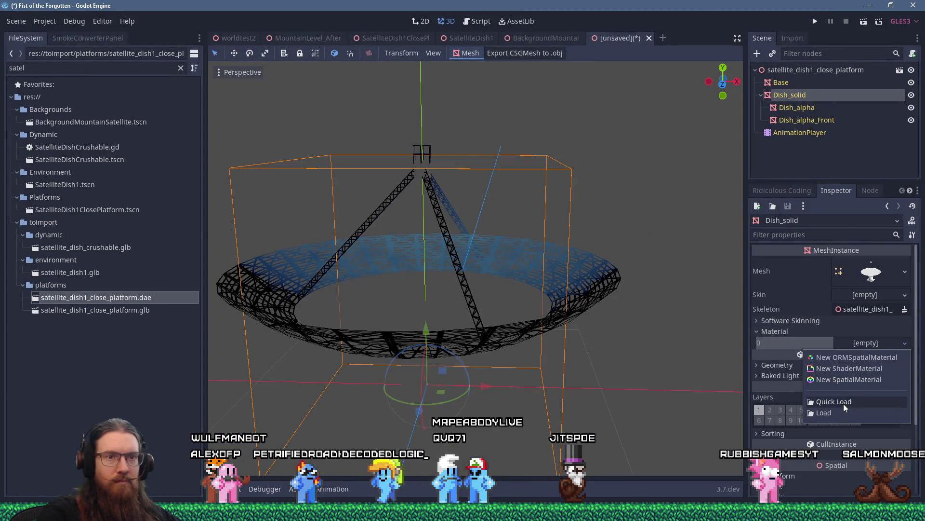
click(844, 404)
text(black with)
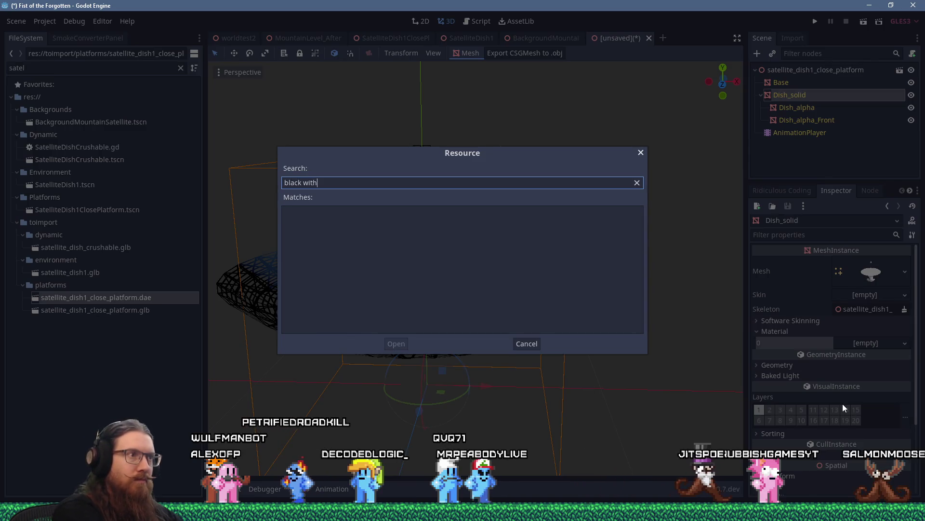
key(BackSpace)
key(BackSpace)
text(with)
key(Return)
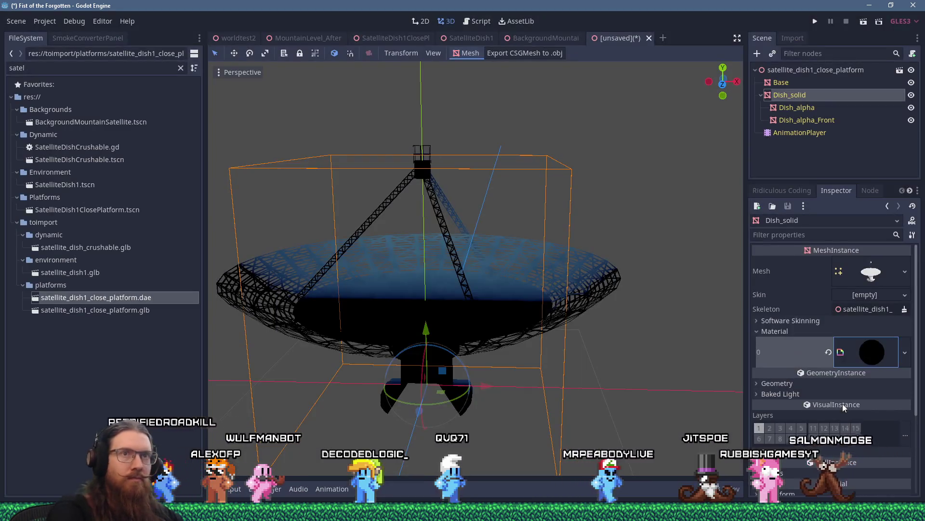
Step: Load the black fog material into Base's material slot 0
click(781, 82)
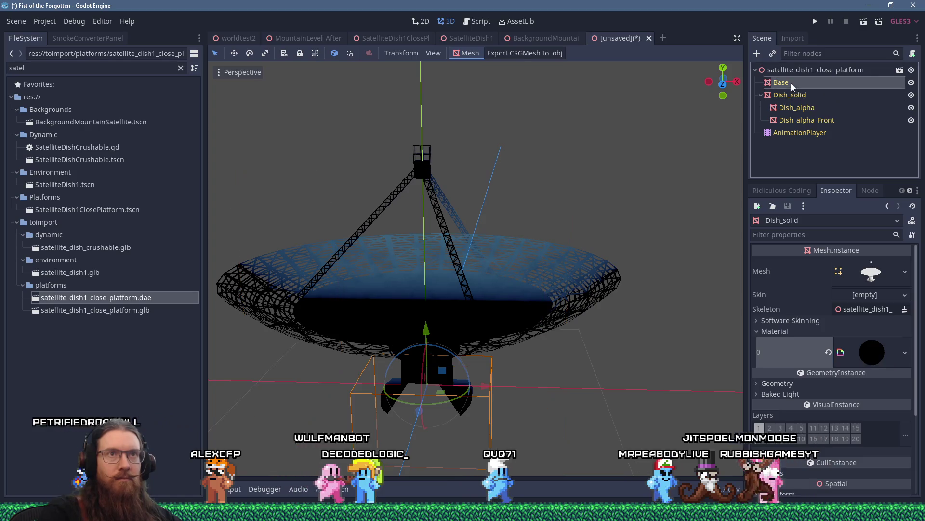
click(767, 331)
click(888, 344)
click(863, 404)
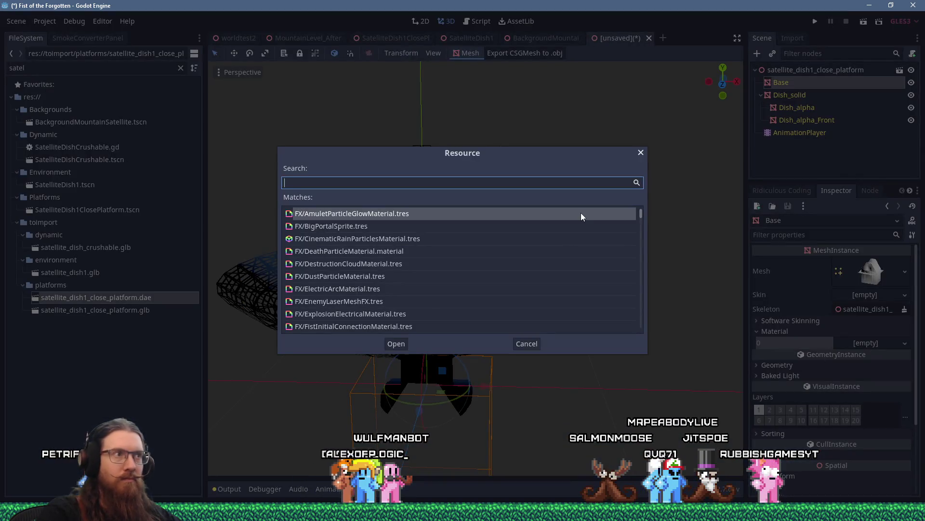
text(matwith)
key(Return)
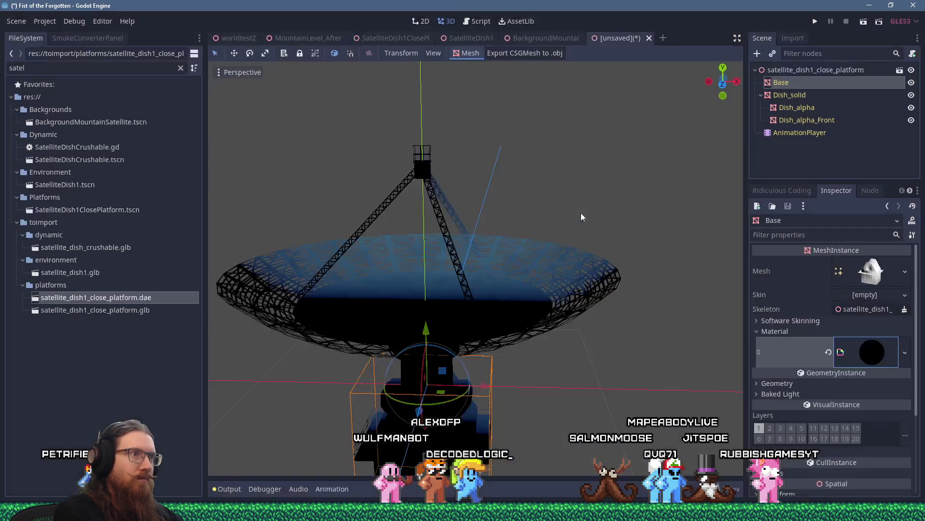
scroll(495, 274, up, 5)
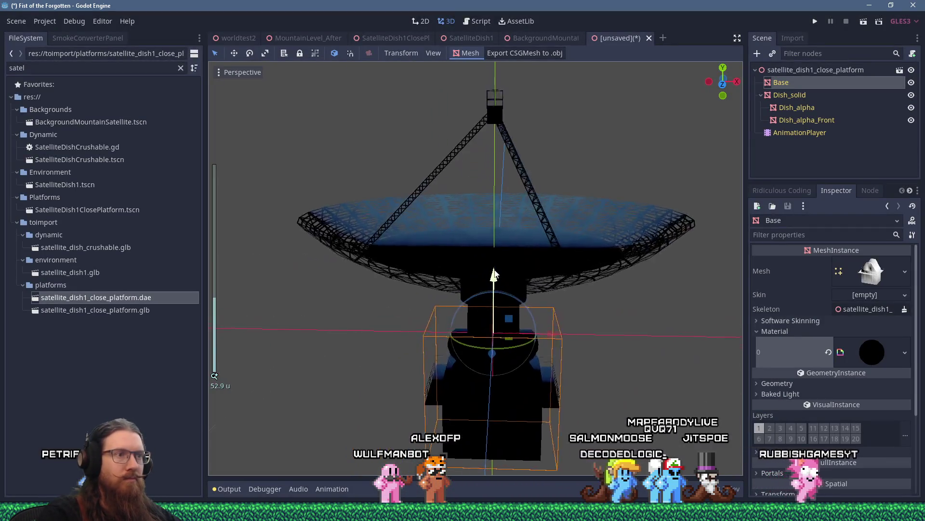
mouse_move(495, 265)
mouse_down()
mouse_move(500, 231)
mouse_move(494, 269)
mouse_move(527, 259)
mouse_move(606, 262)
mouse_move(605, 251)
mouse_move(596, 225)
mouse_move(551, 215)
mouse_move(505, 230)
mouse_move(501, 256)
mouse_up()
scroll(499, 253, up, 10)
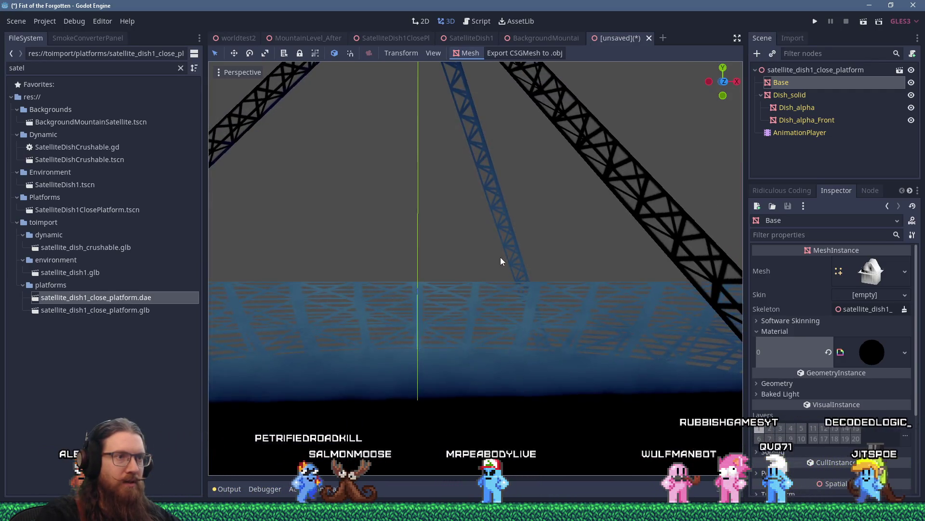
scroll(501, 260, down, 4)
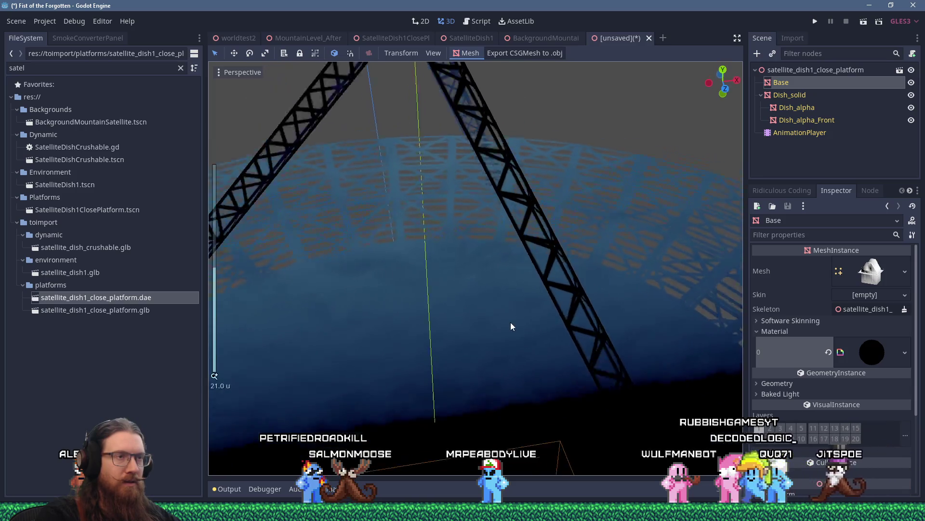
mouse_move(505, 312)
mouse_down()
mouse_move(462, 296)
mouse_move(282, 273)
mouse_move(385, 288)
mouse_move(524, 268)
mouse_move(556, 275)
mouse_move(535, 333)
mouse_move(500, 351)
mouse_move(414, 317)
mouse_move(262, 291)
mouse_move(392, 302)
mouse_move(347, 251)
mouse_move(338, 208)
mouse_move(390, 221)
mouse_move(551, 303)
mouse_move(638, 307)
mouse_up()
scroll(409, 305, down, 5)
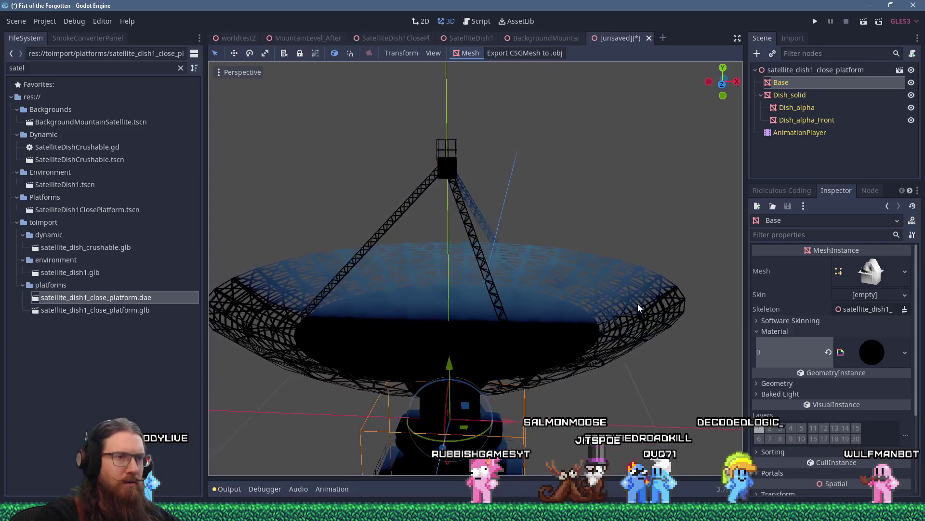
scroll(665, 302, up, 8)
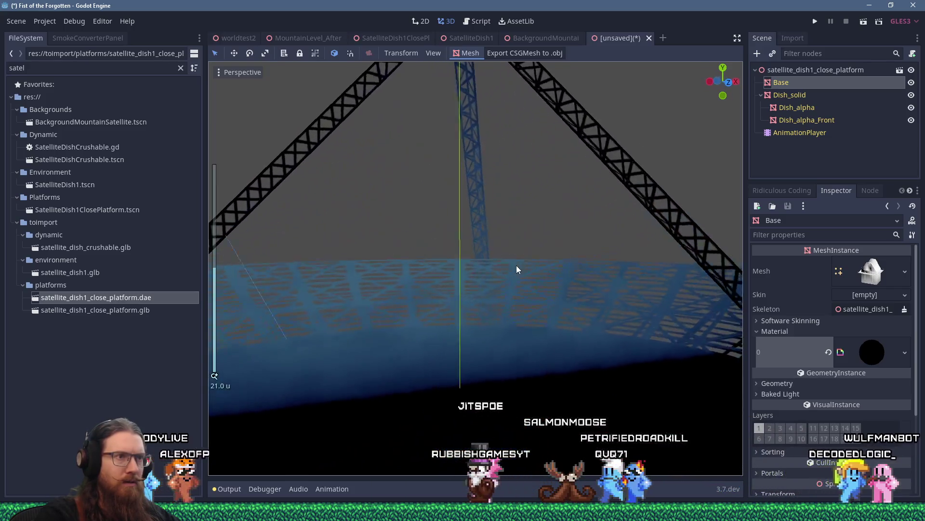
mouse_move(538, 251)
mouse_down()
mouse_move(482, 299)
mouse_move(453, 303)
mouse_move(428, 332)
mouse_move(427, 382)
mouse_move(497, 287)
mouse_move(484, 275)
mouse_up()
scroll(483, 274, down, 5)
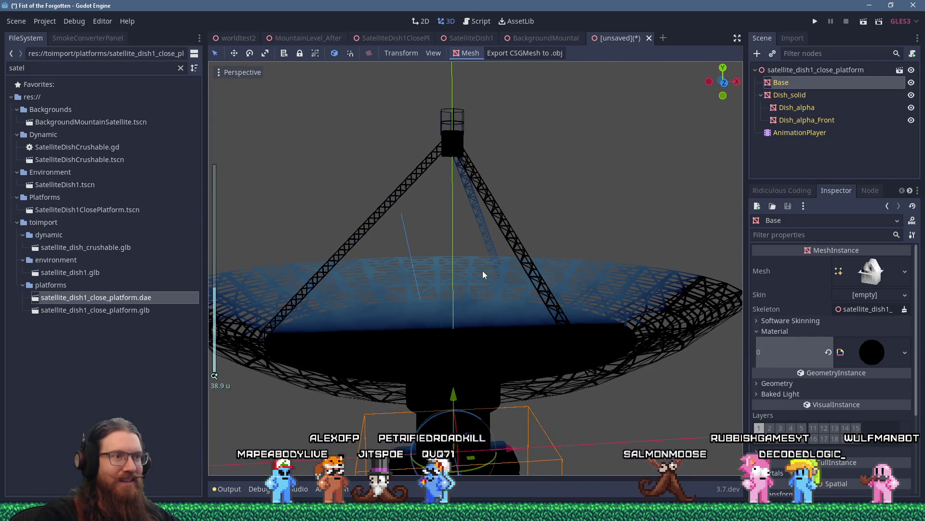
scroll(483, 272, down, 6)
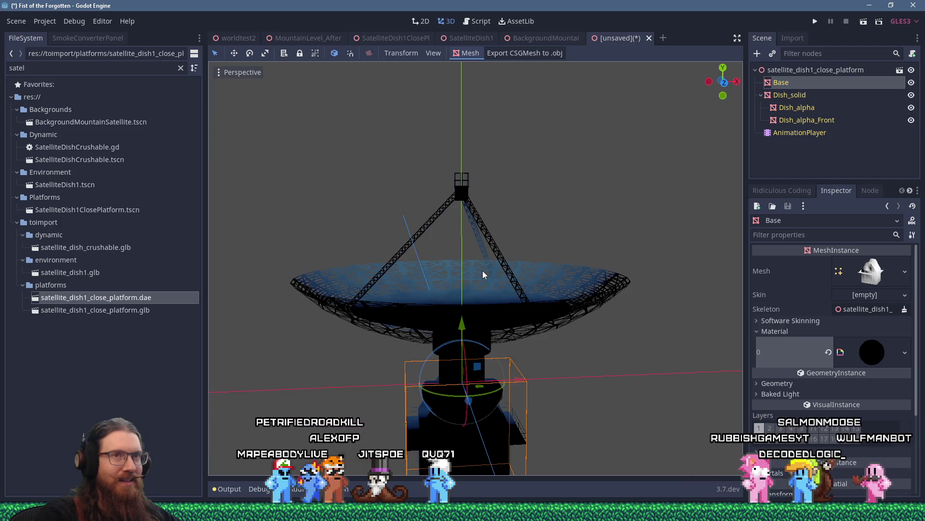
scroll(483, 273, up, 5)
mouse_move(518, 272)
mouse_down()
mouse_move(567, 275)
mouse_move(553, 299)
mouse_move(582, 303)
mouse_move(494, 290)
mouse_move(456, 270)
mouse_move(378, 267)
mouse_move(332, 272)
mouse_move(482, 275)
mouse_move(502, 295)
mouse_move(411, 300)
mouse_move(320, 325)
mouse_move(336, 309)
mouse_move(504, 291)
mouse_move(439, 299)
mouse_move(604, 252)
mouse_move(504, 252)
mouse_move(490, 262)
mouse_move(583, 265)
mouse_move(432, 277)
mouse_move(255, 261)
mouse_move(302, 285)
mouse_move(404, 277)
mouse_move(386, 296)
mouse_move(467, 304)
mouse_move(502, 266)
mouse_move(536, 283)
mouse_move(472, 340)
mouse_move(427, 346)
mouse_move(516, 330)
mouse_move(415, 311)
mouse_move(478, 284)
mouse_move(480, 299)
mouse_up()
scroll(504, 287, down, 5)
scroll(386, 296, up, 5)
scroll(416, 312, down, 2)
key(alt+Tab)
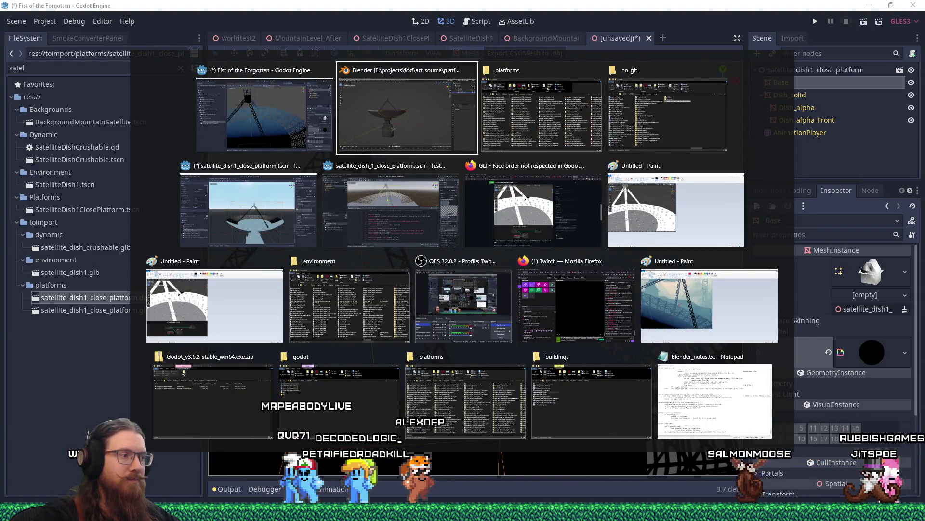
Step: Draft a comment on the GLTF face order issue noting the DAE export has the same problem
key(Escape)
mouse_move(798, 467)
click(699, 479)
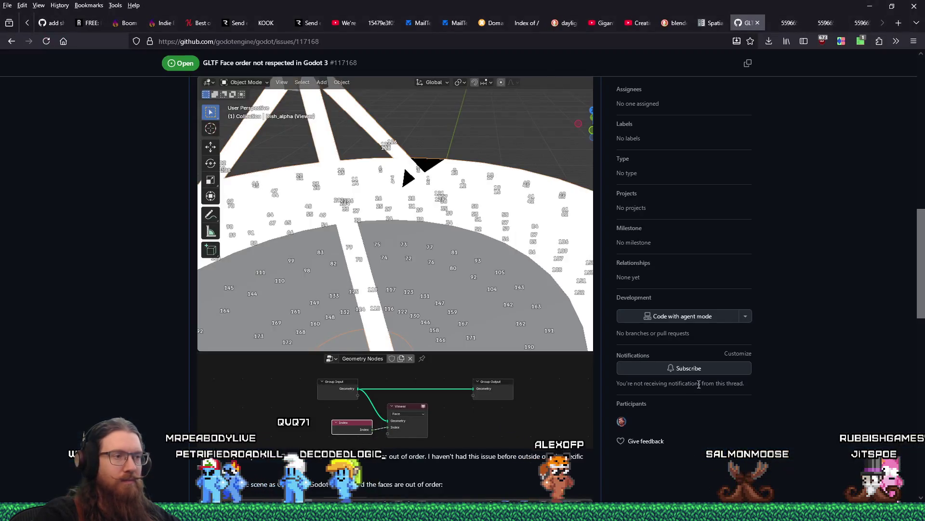
scroll(709, 382, down, 8)
scroll(708, 383, down, 2)
click(433, 340)
scroll(433, 339, up, 8)
scroll(433, 339, down, 7)
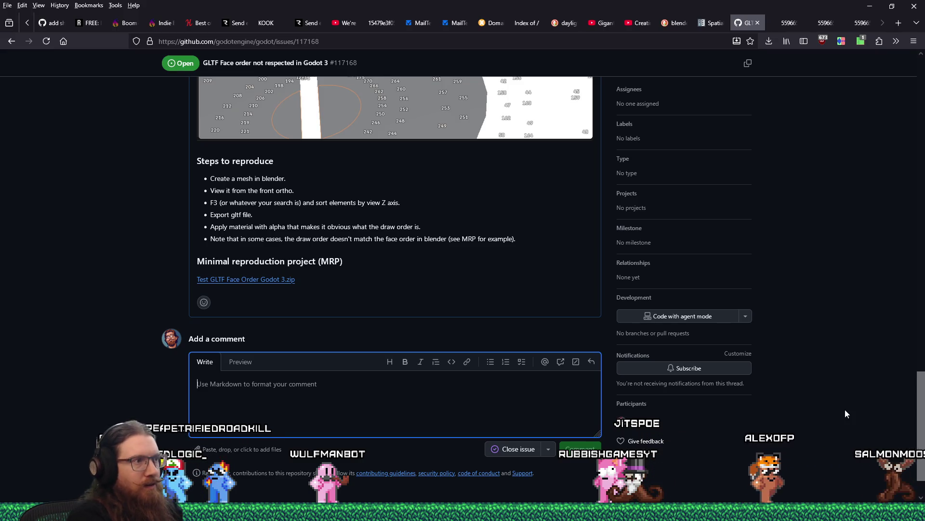
text(Just tested exporting this with better collada, and the DAE has)
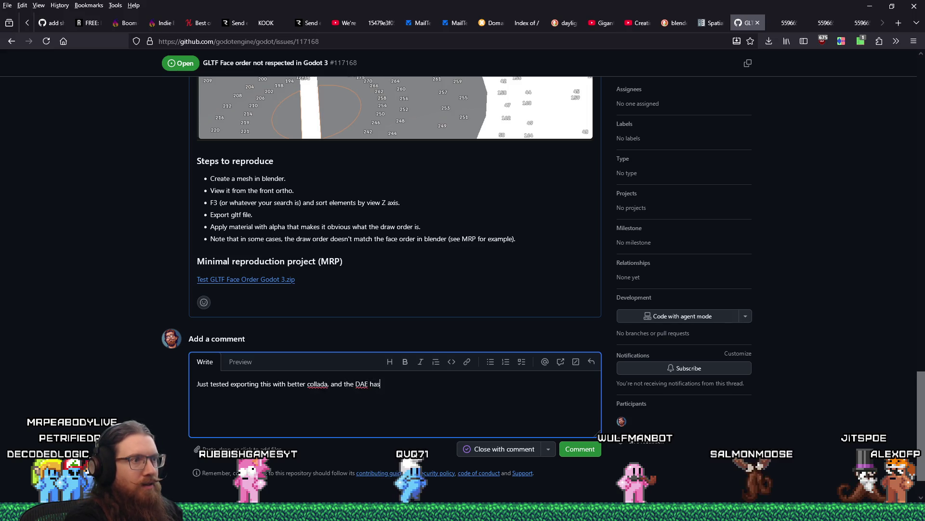
text(e, s)
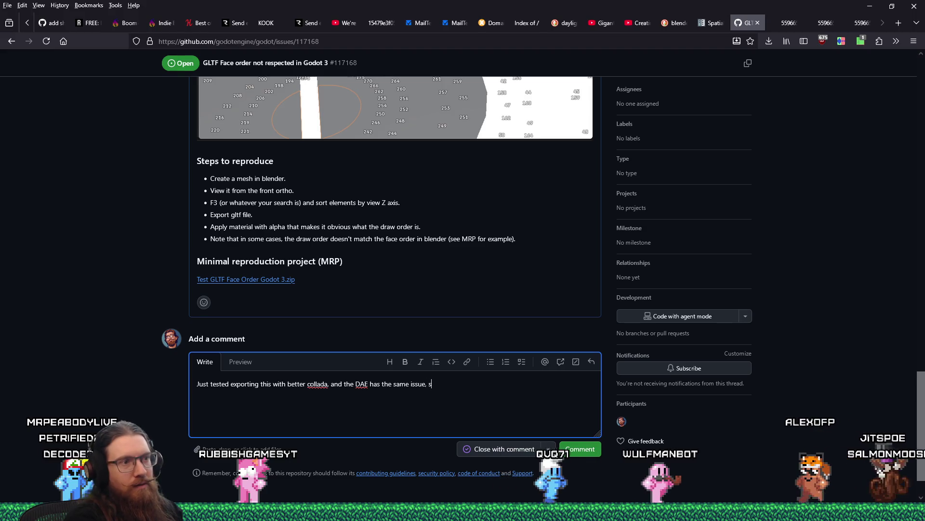
text(o It doesn't seem to be GL)
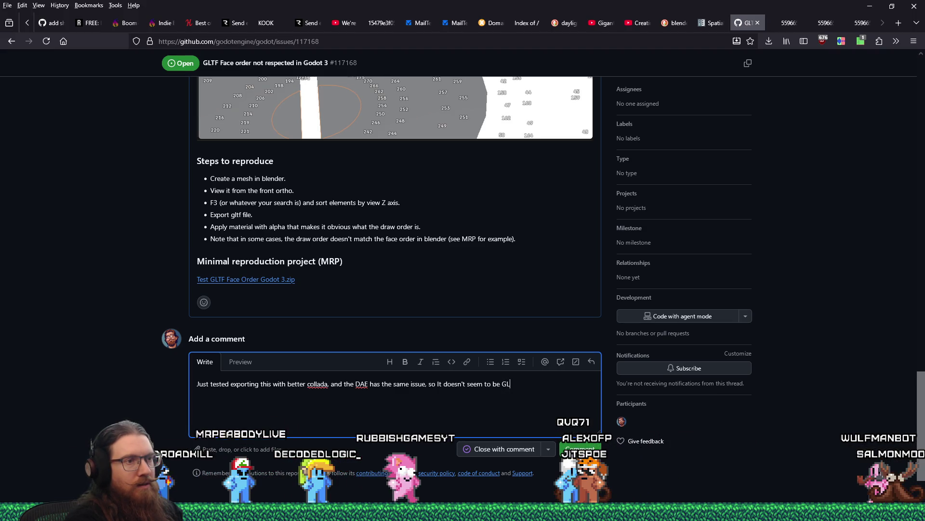
text(TF)
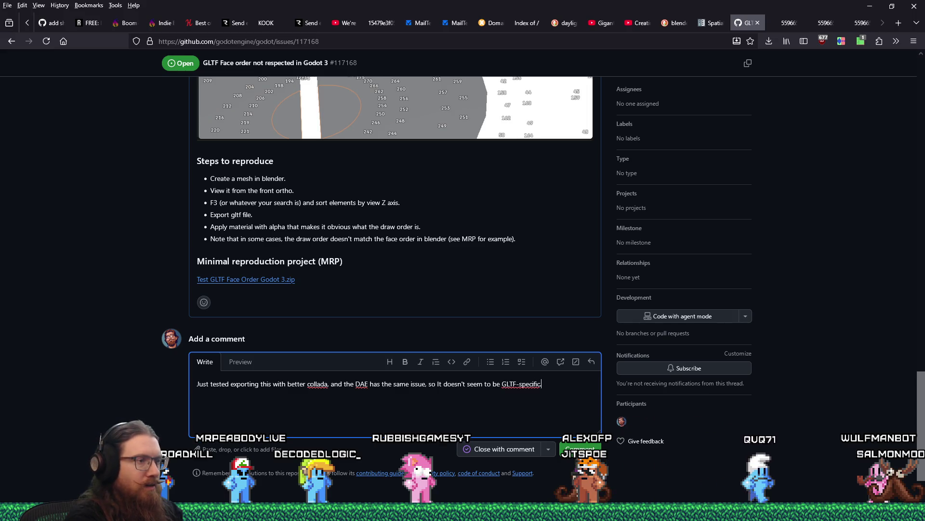
key(alt+Tab)
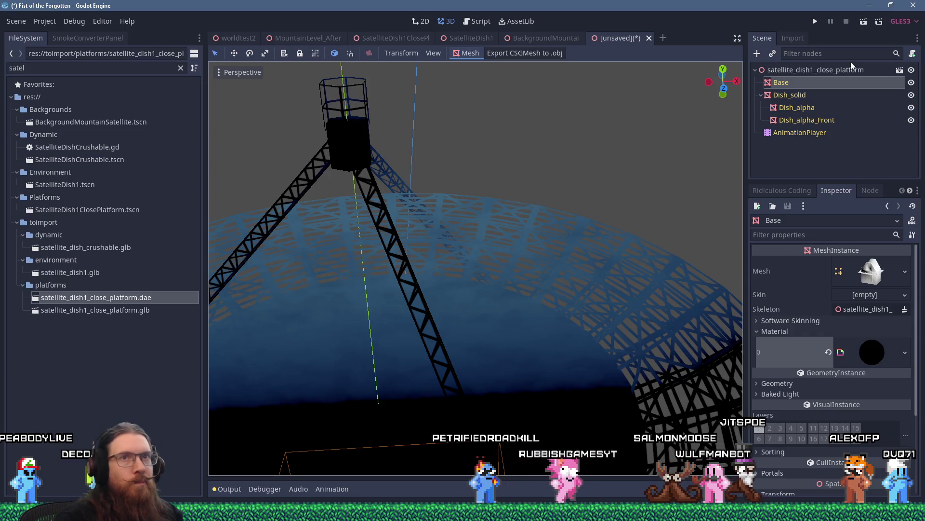
Step: Cancel opening the imported dish scene from its root and return to the GitHub issue
click(901, 71)
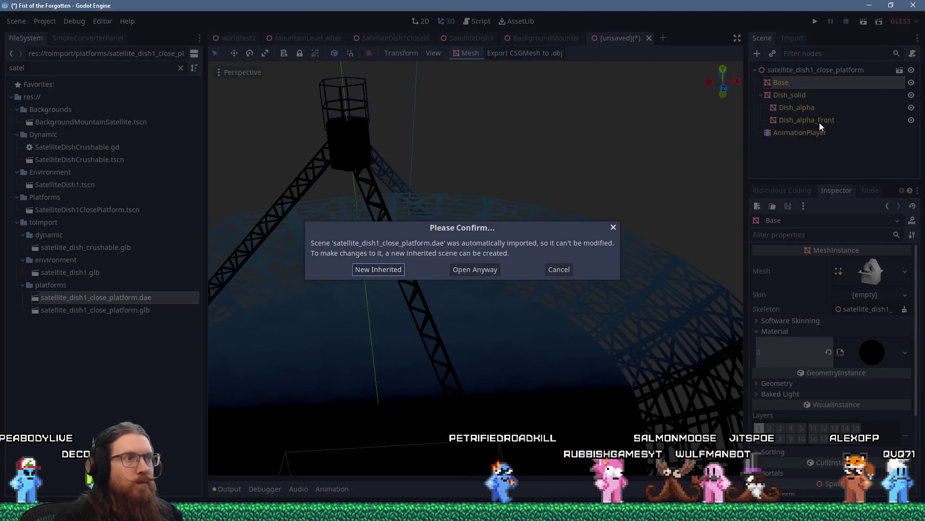
click(615, 227)
key(alt+Tab)
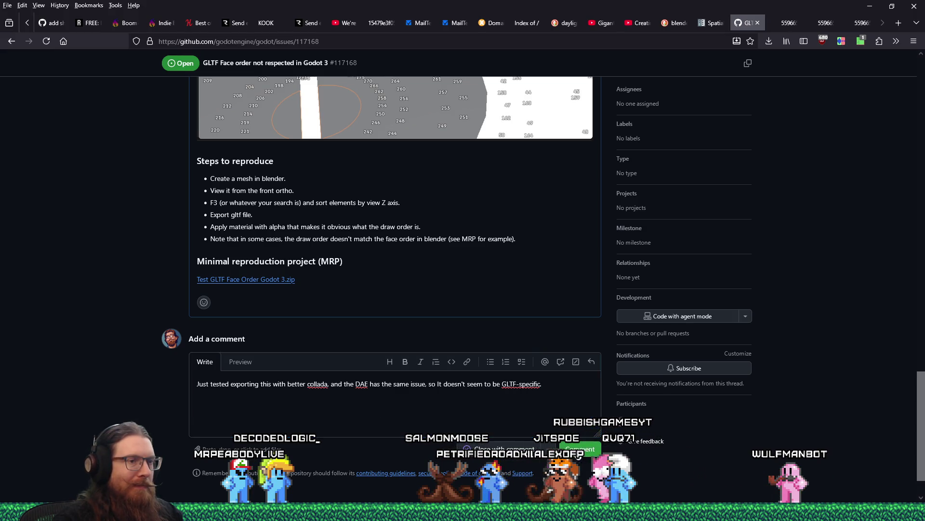
Step: Post the DAE comment, then review the issue's screenshots and description
click(577, 449)
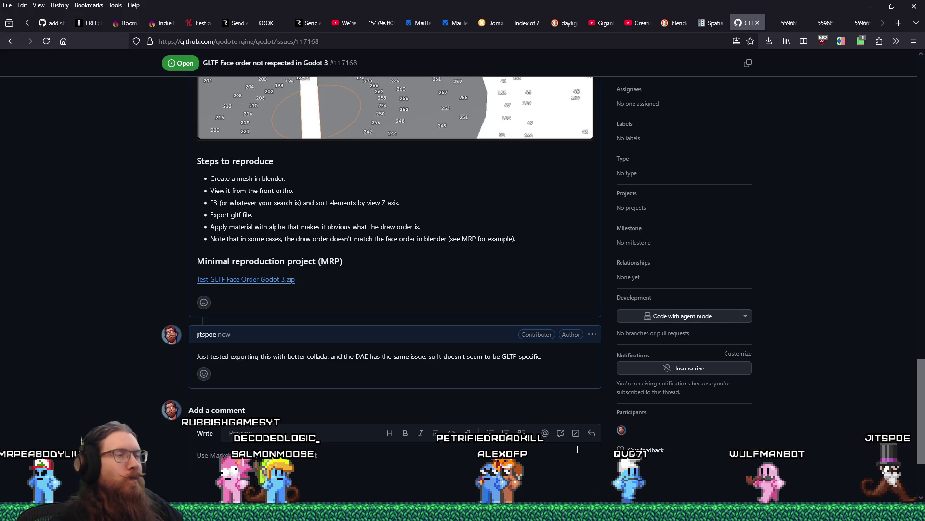
scroll(347, 274, up, 10)
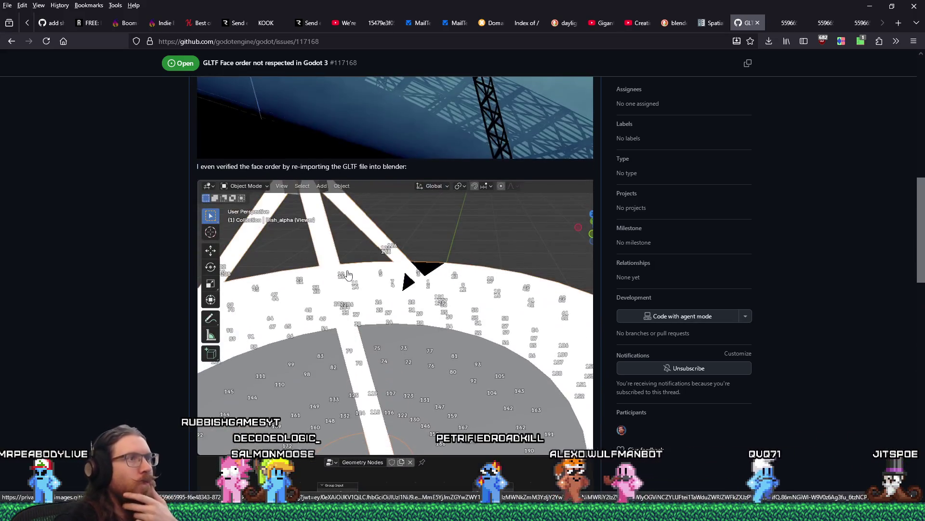
scroll(347, 274, up, 6)
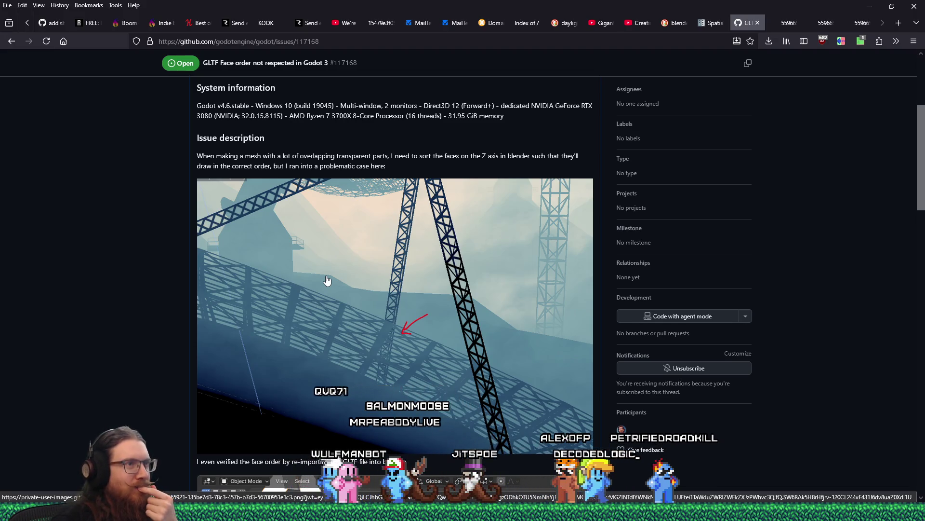
scroll(327, 280, down, 4)
scroll(322, 279, down, 4)
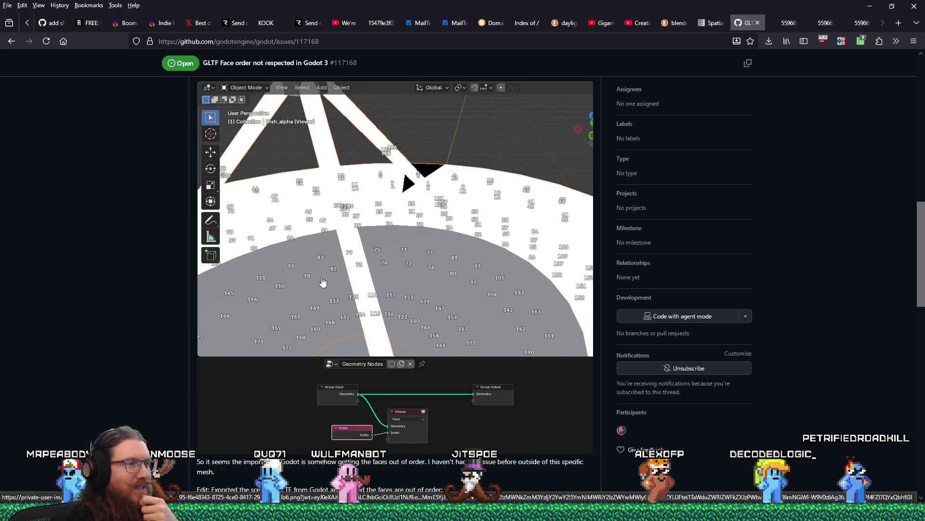
scroll(322, 282, down, 10)
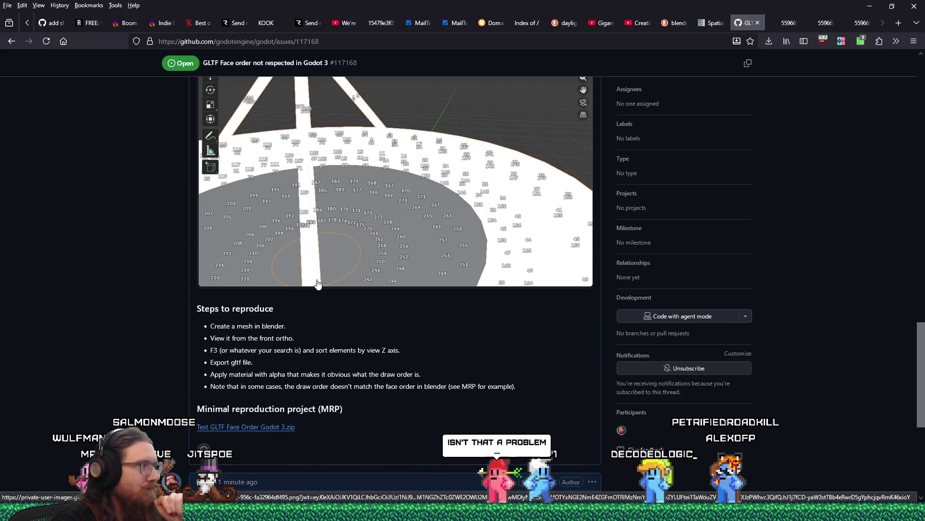
scroll(318, 283, up, 5)
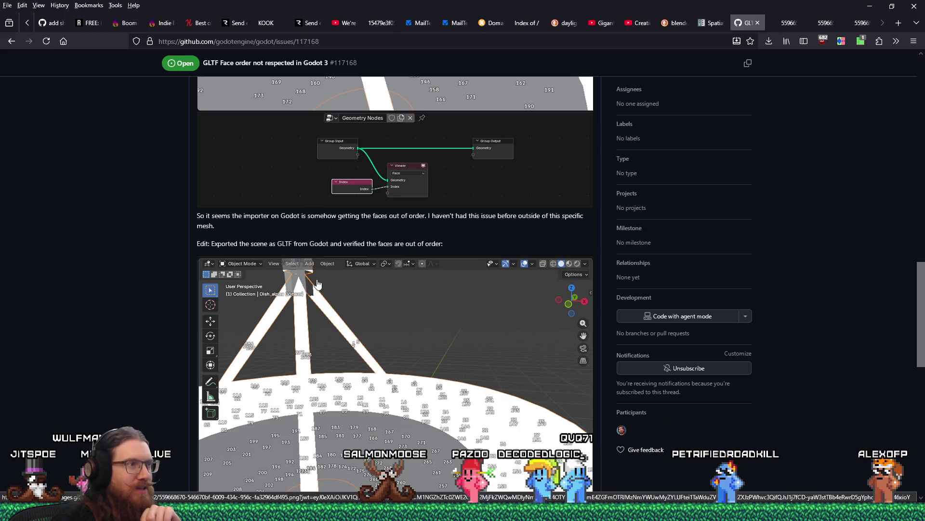
scroll(318, 283, down, 5)
scroll(318, 283, up, 5)
scroll(318, 283, up, 10)
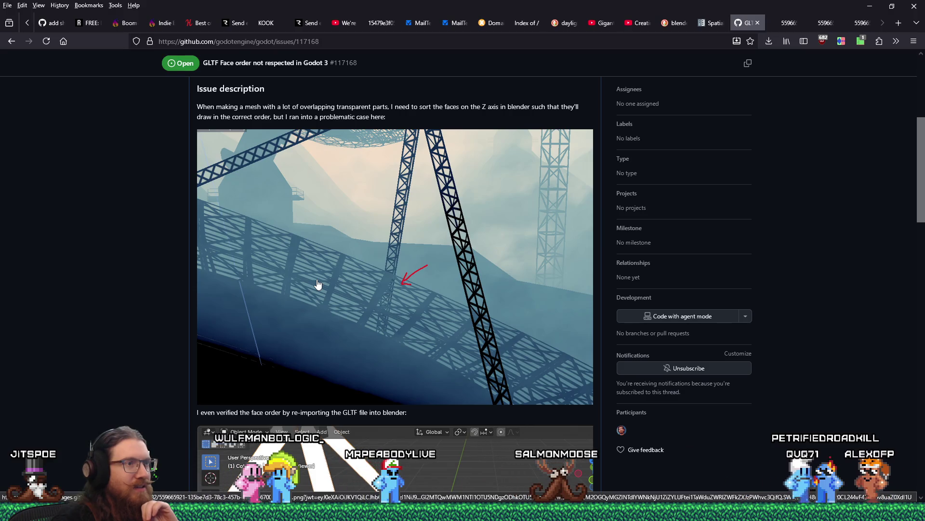
scroll(317, 284, up, 5)
scroll(317, 283, down, 15)
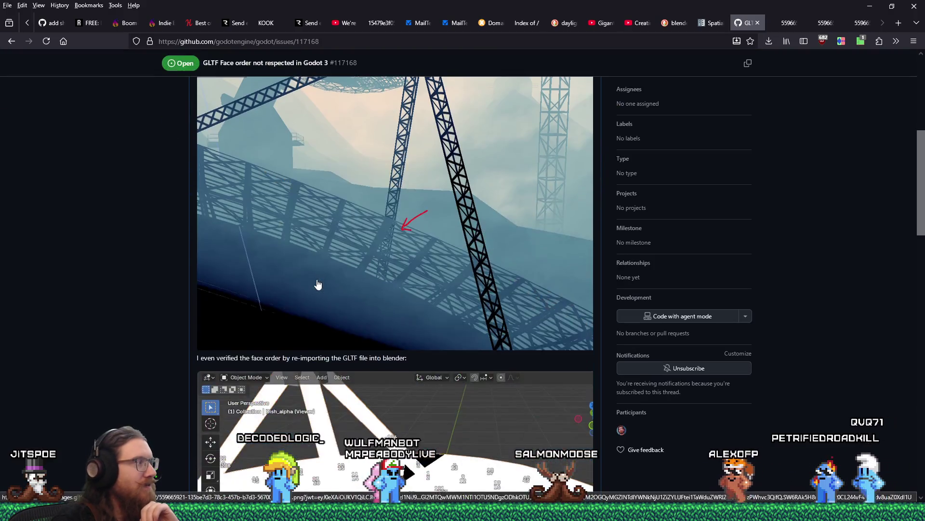
scroll(318, 283, down, 10)
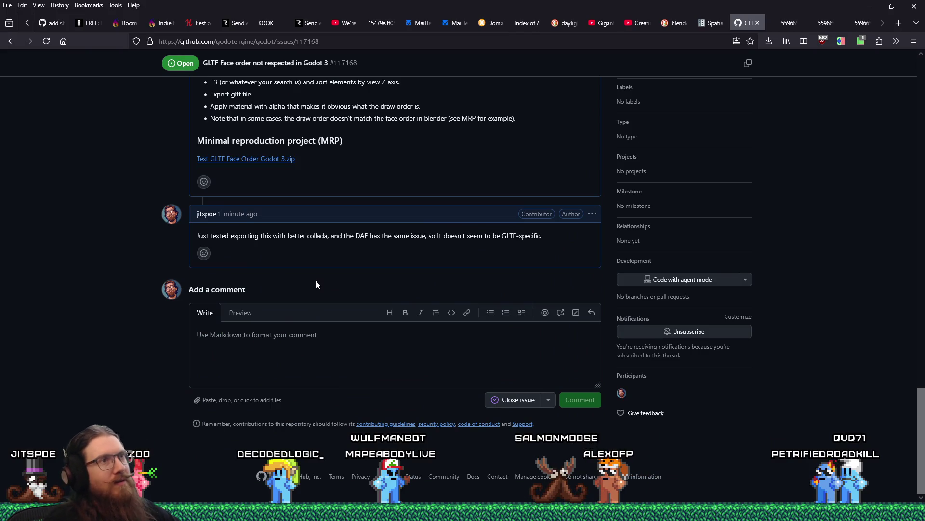
key(alt+Tab)
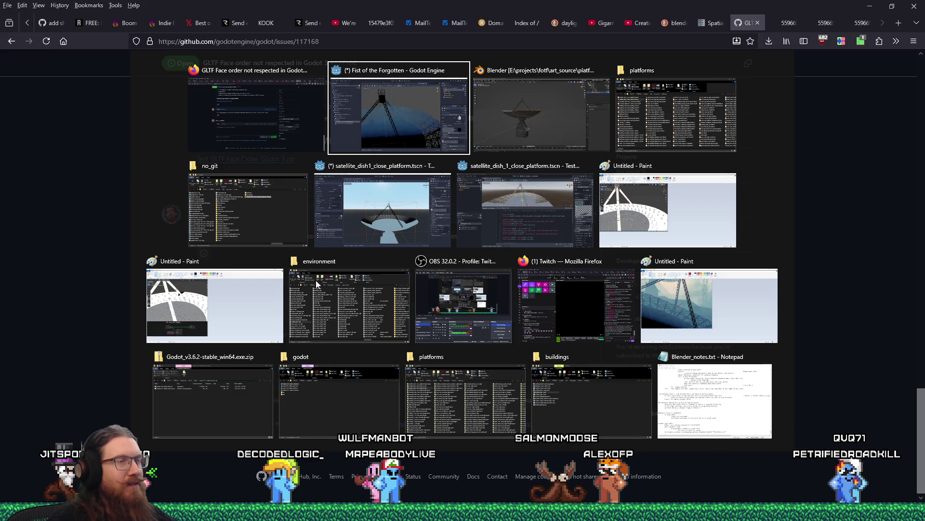
Step: Zoom Godot's 3D viewport in and out on the dish to check its transparency
key(alt+Tab)
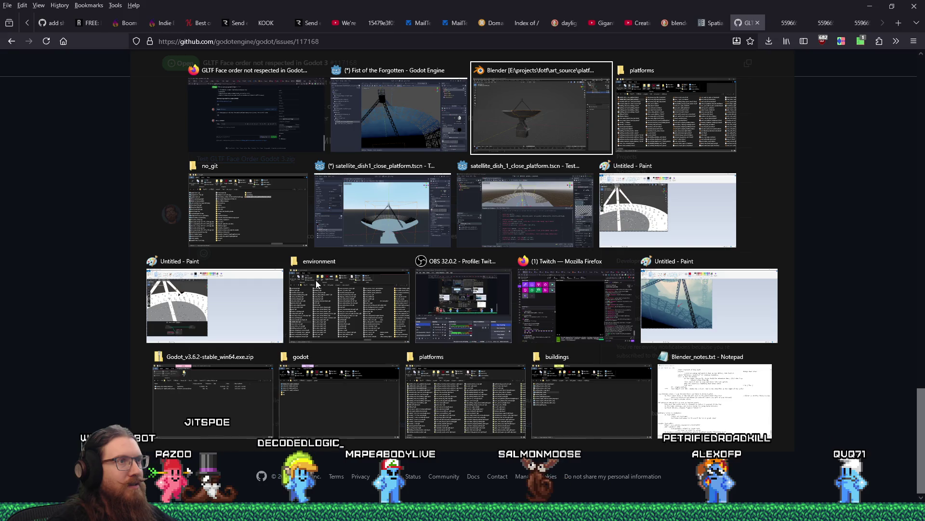
key(alt+shift+Tab)
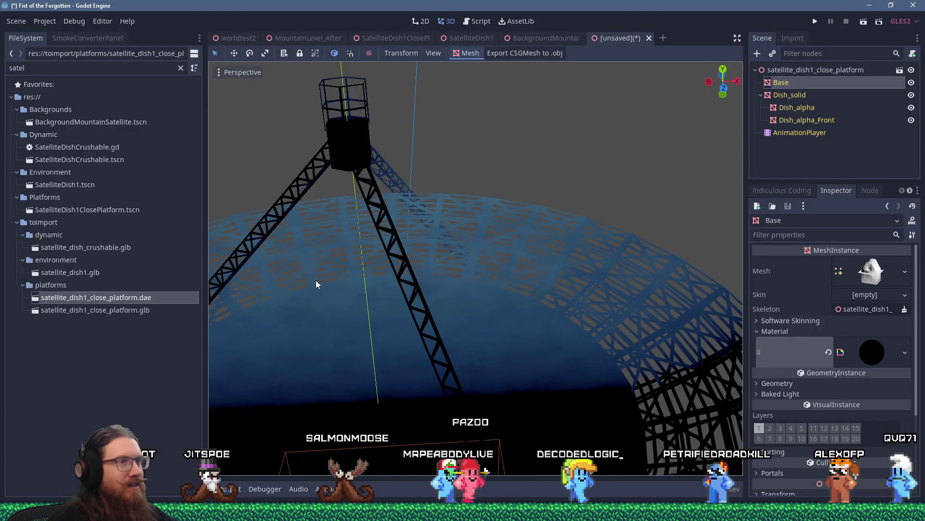
scroll(316, 281, down, 5)
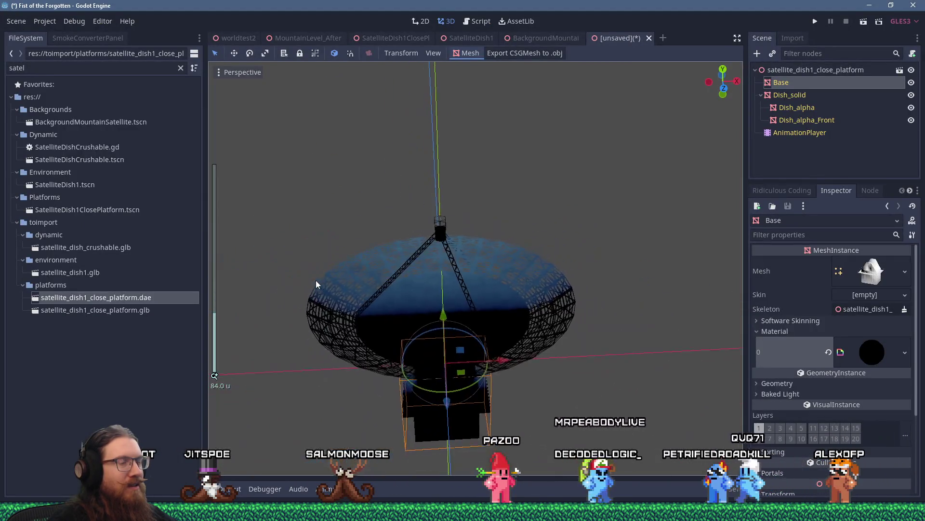
scroll(316, 280, up, 4)
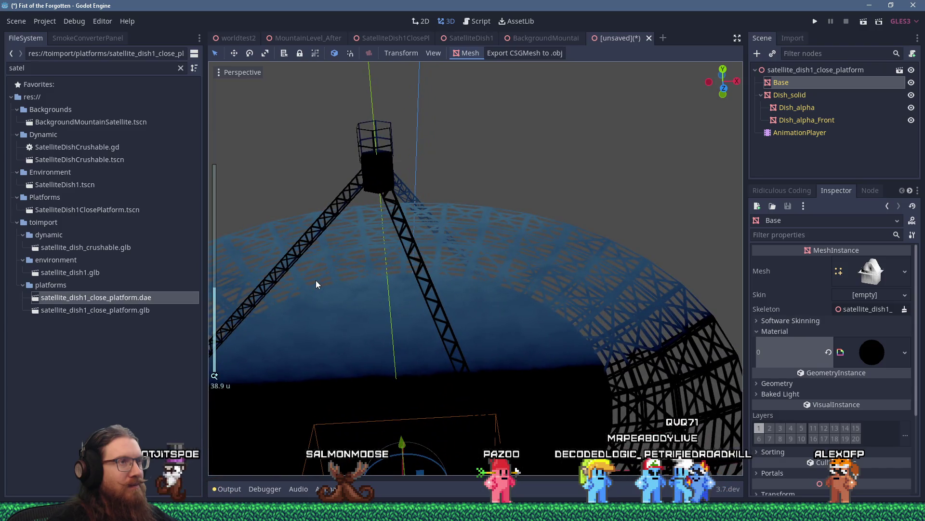
key(alt+Tab)
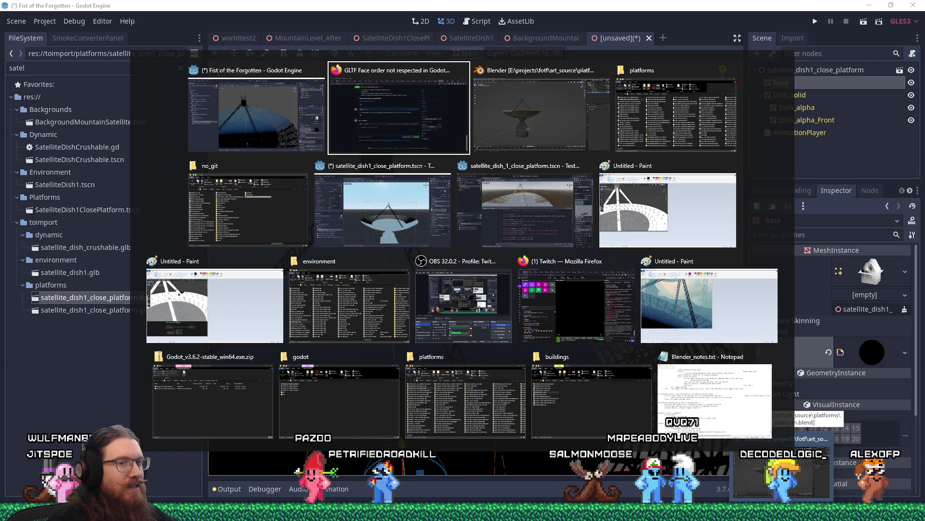
key(alt+Tab)
Step: Join Dish_alpha into Dish_alpha_Front and merge its duplicate vertices by distance
mouse_move(507, 280)
mouse_down()
mouse_move(437, 356)
mouse_move(396, 377)
mouse_move(398, 387)
mouse_up()
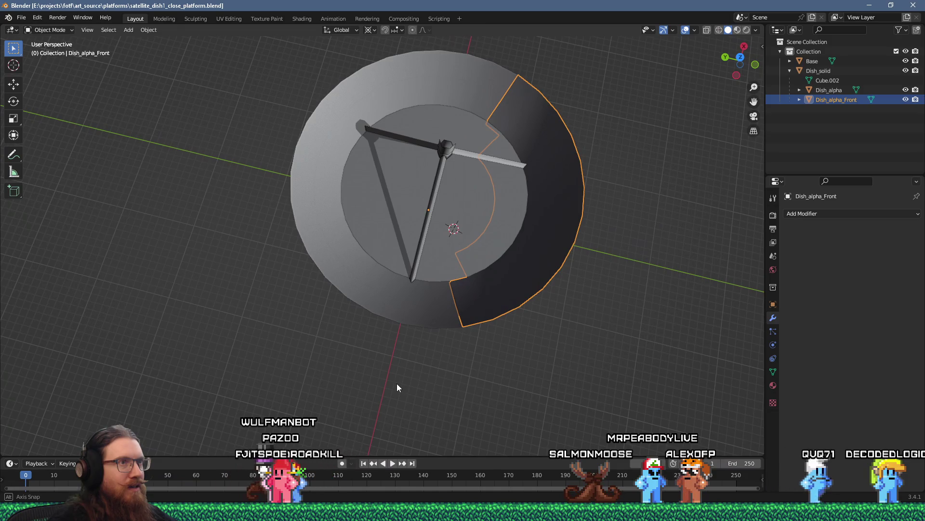
click(439, 307)
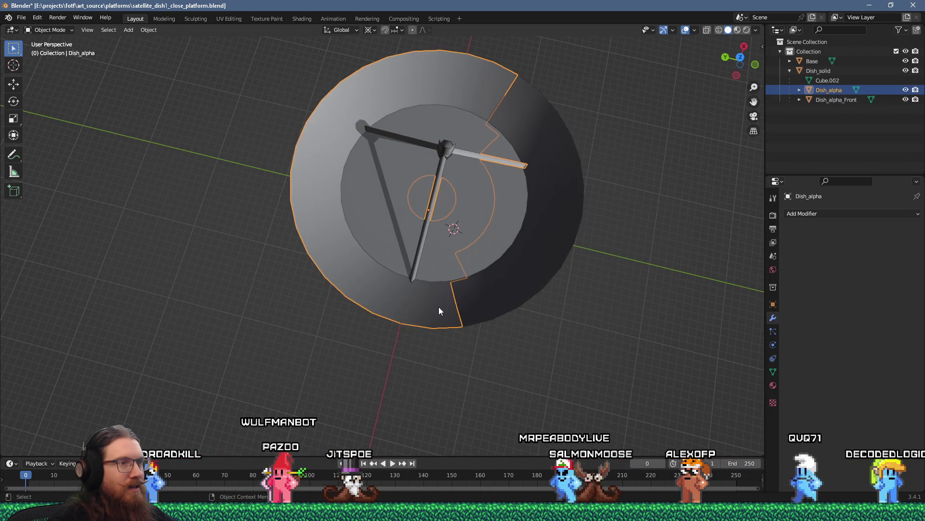
shift+click(482, 309)
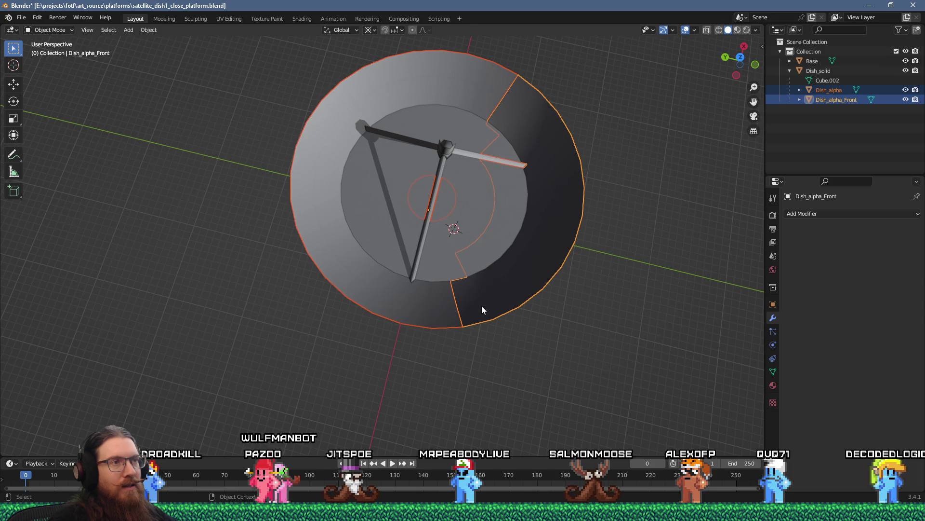
key(ctrl+j)
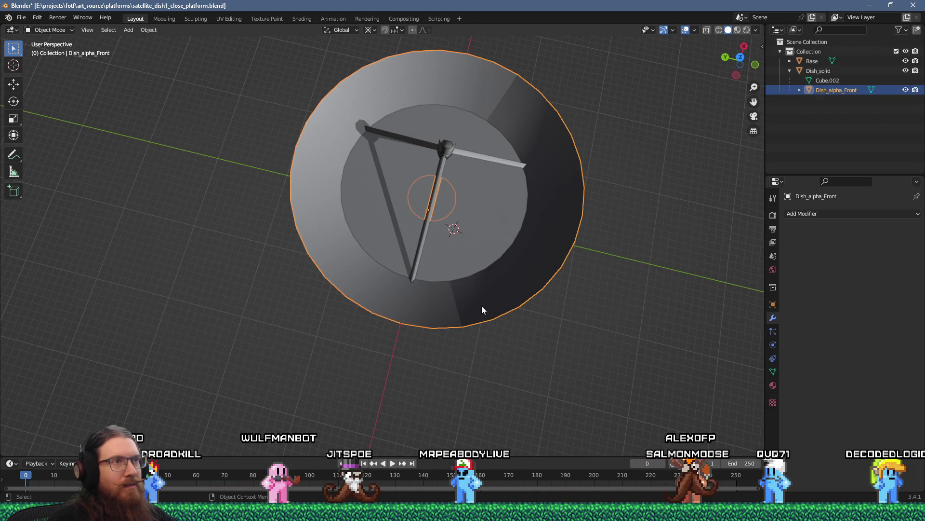
key(Tab)
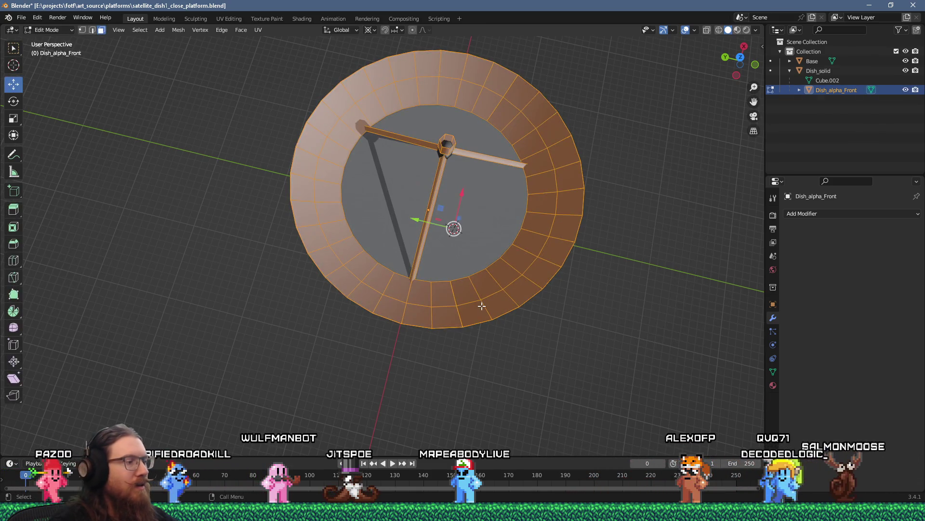
key(m)
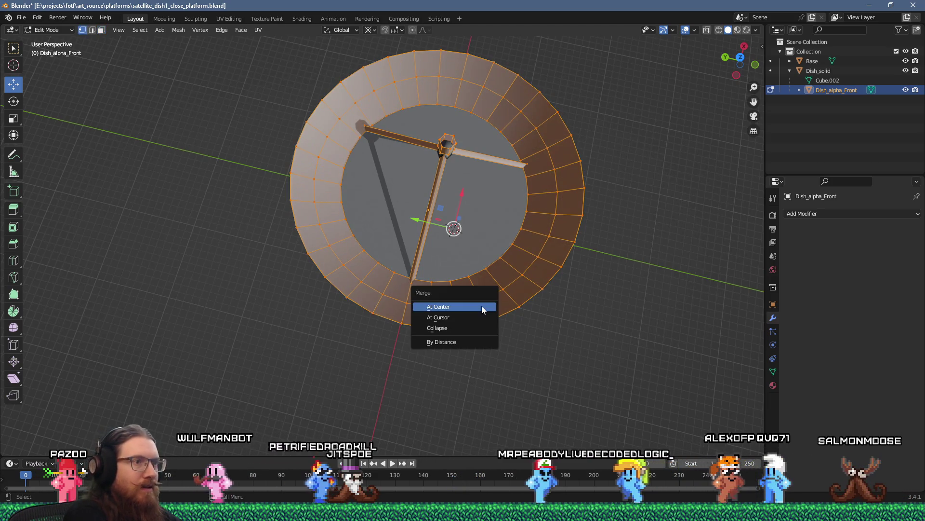
click(457, 341)
mouse_move(481, 368)
mouse_down()
mouse_move(442, 289)
mouse_move(349, 263)
mouse_up()
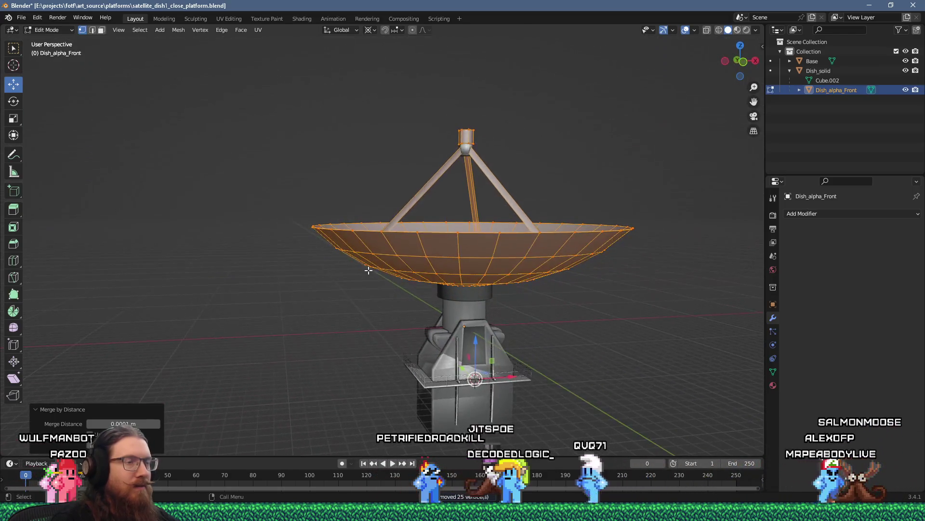
key(Tab)
Step: Save the dish .blend file and reselect Dish_alpha_Front
click(22, 17)
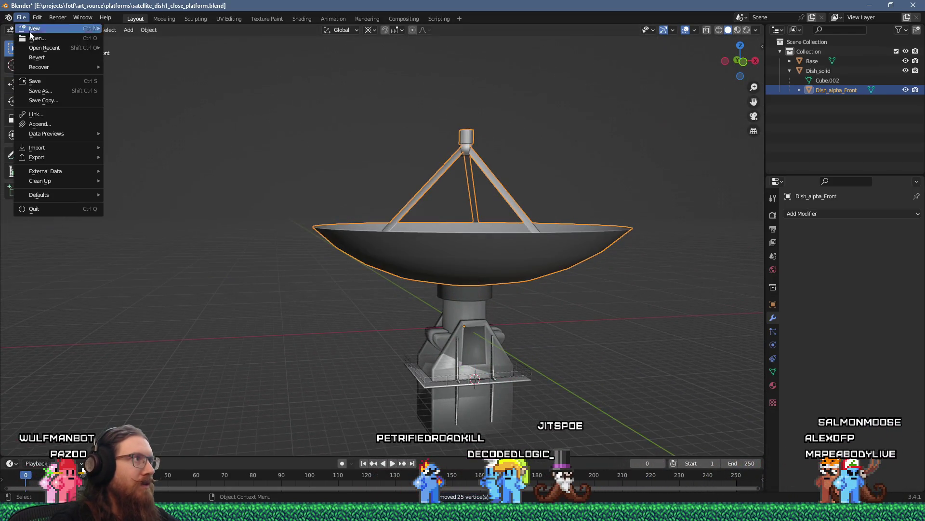
click(38, 81)
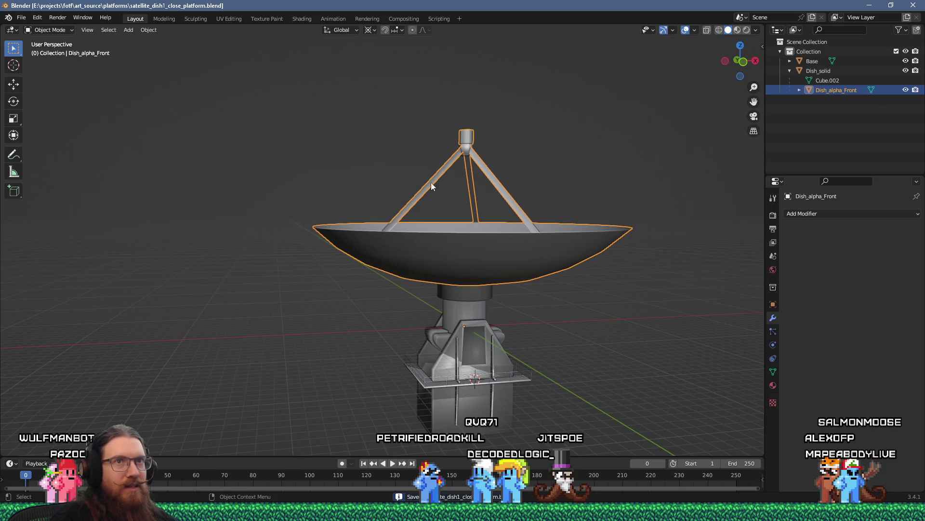
drag(411, 174, 488, 213)
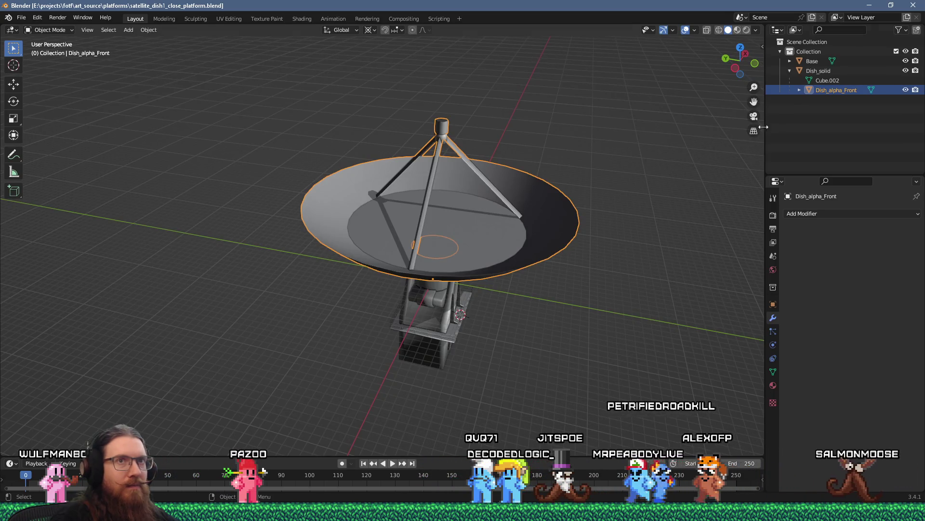
click(840, 91)
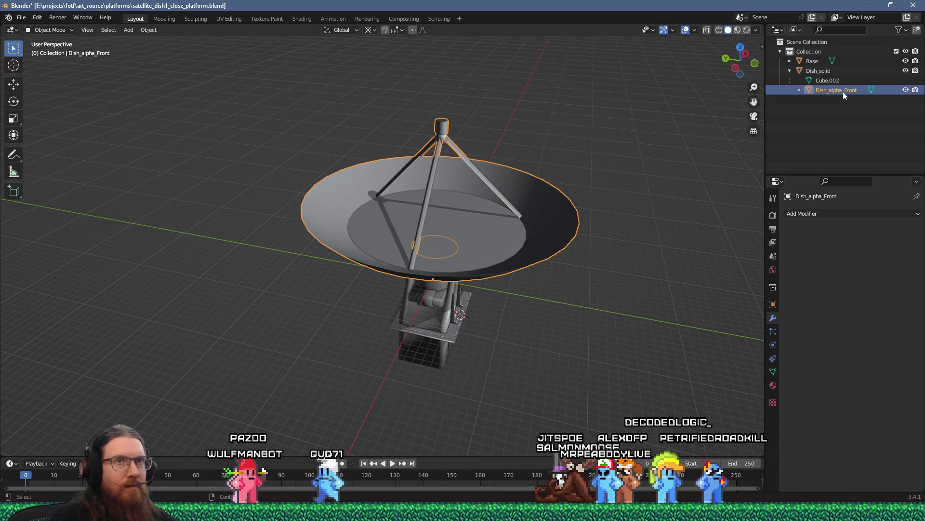
Step: Rename the front dish object from Dish_alpha_Front to Dish_alpha
double_click(843, 91)
drag(843, 92, 864, 91)
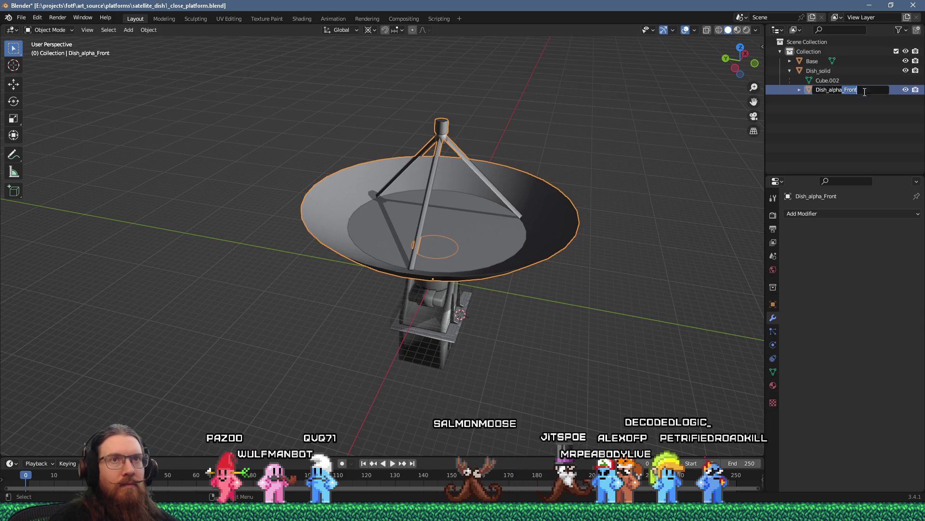
key(Return)
mouse_move(723, 150)
mouse_down()
mouse_move(653, 172)
mouse_move(628, 128)
mouse_up()
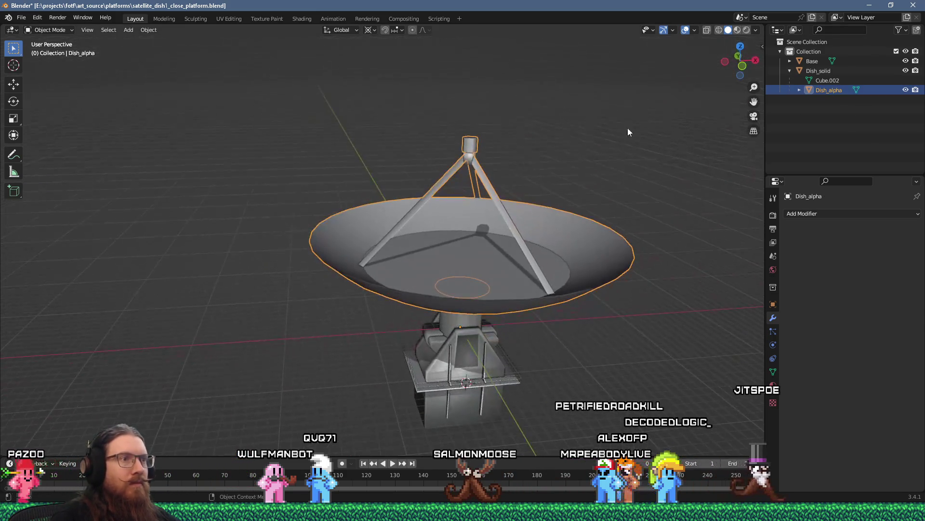
Step: Export the model as satellite_dish1_close_platform.glb into fotf_godot\toimport\platforms
click(21, 18)
mouse_move(42, 161)
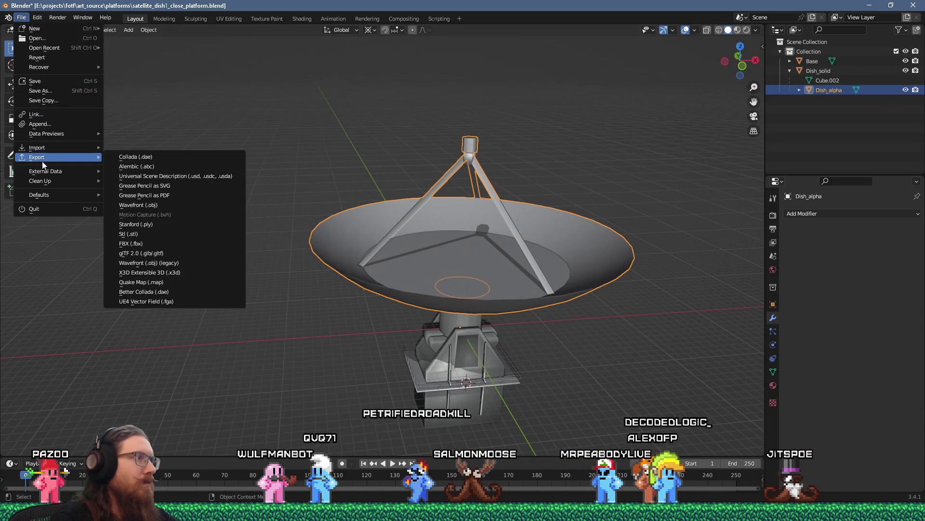
click(163, 249)
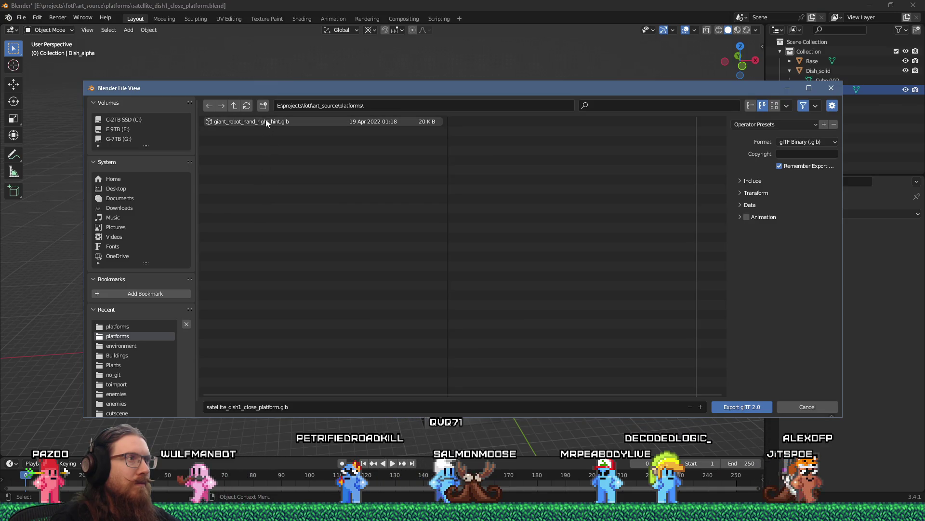
click(235, 106)
click(236, 106)
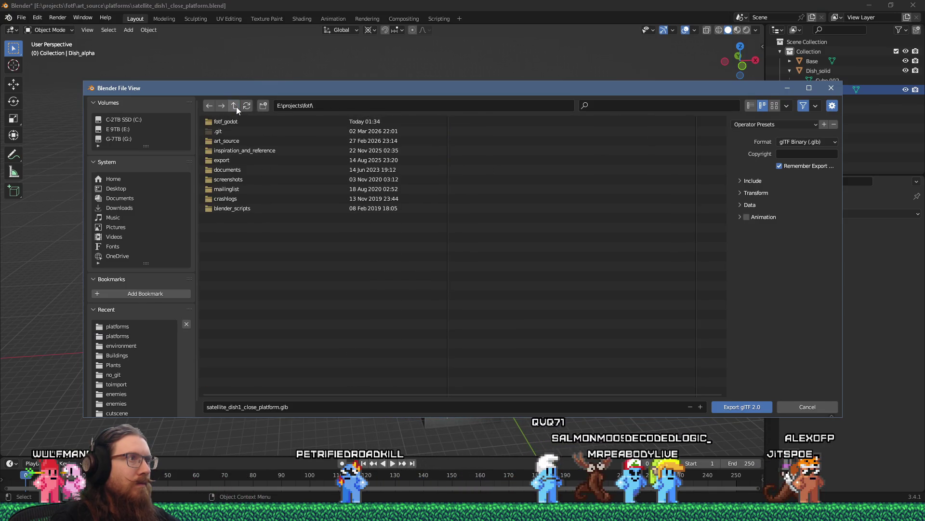
click(241, 122)
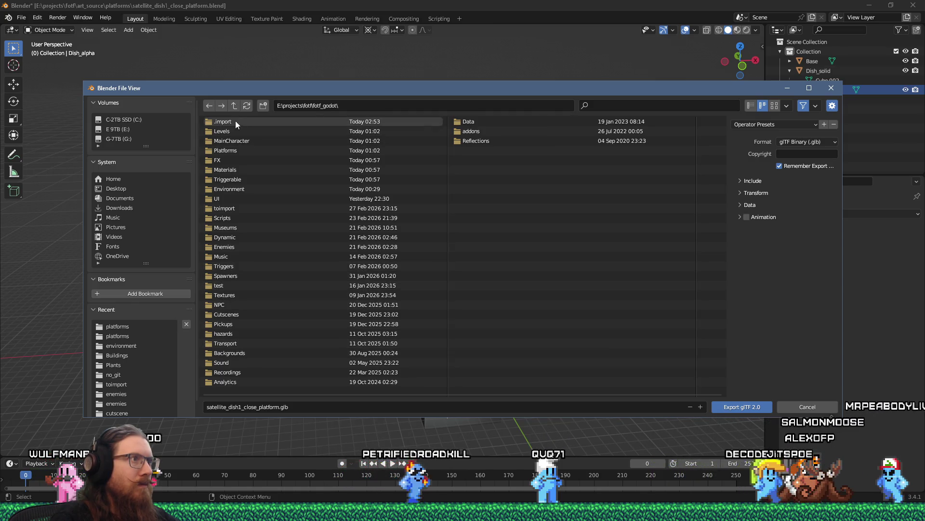
click(364, 105)
text(to)
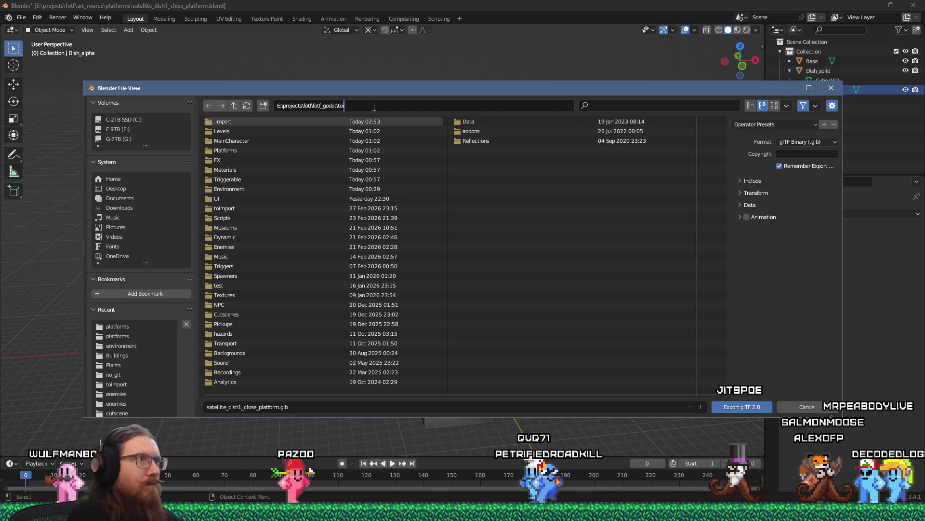
text(import\platforms)
key(Return)
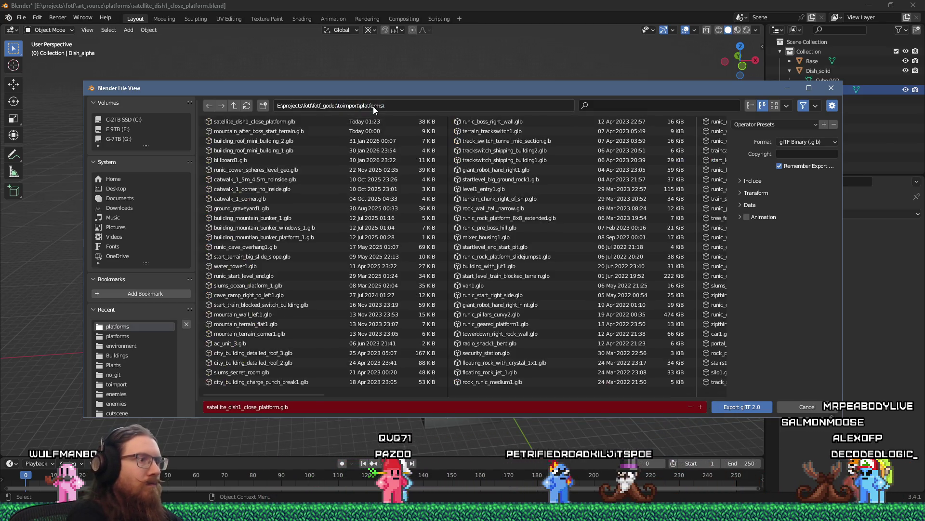
click(736, 407)
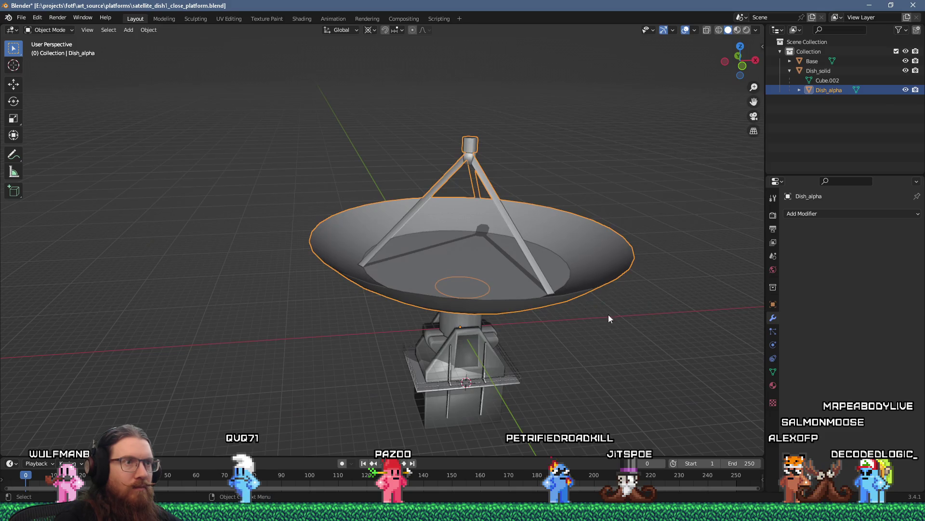
key(alt+Tab)
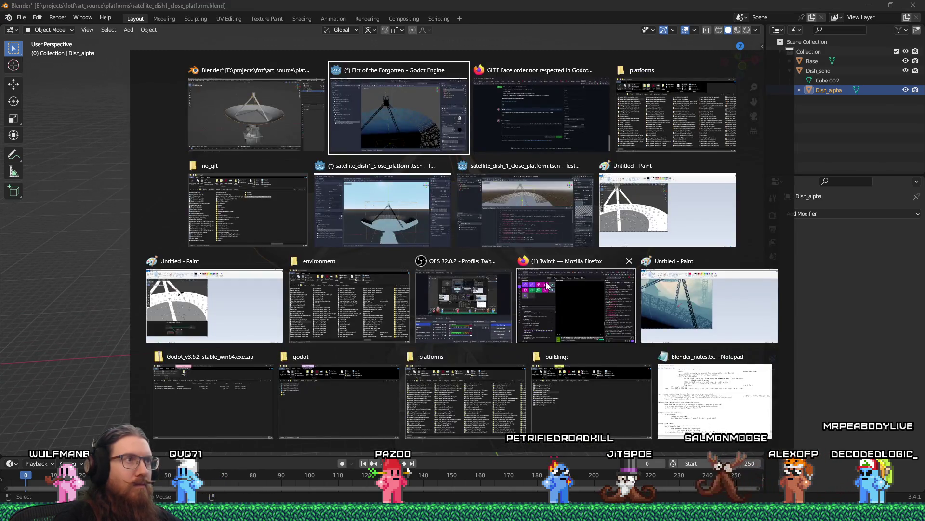
Step: Close the unsaved scene without saving, plus the BackgroundMountainSatellite and SatelliteDish1 tabs
drag(496, 238, 507, 229)
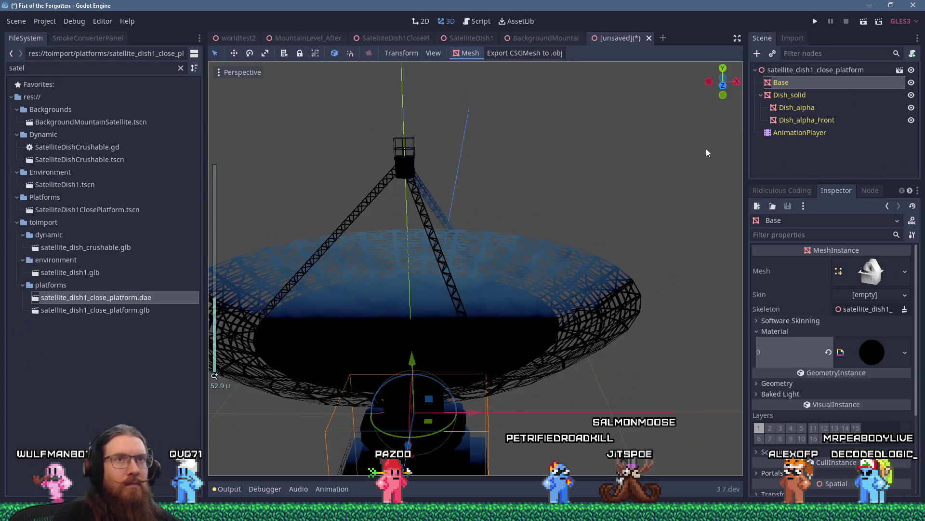
click(900, 71)
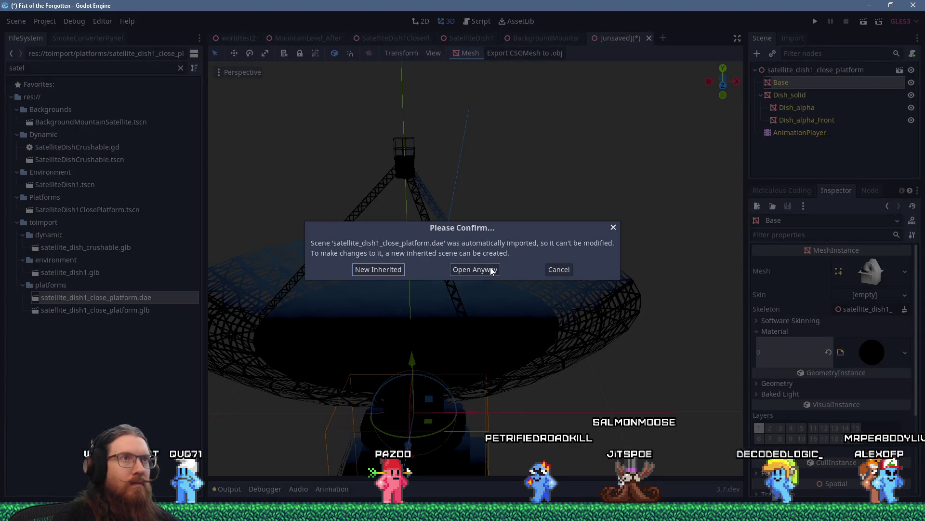
click(559, 269)
click(649, 37)
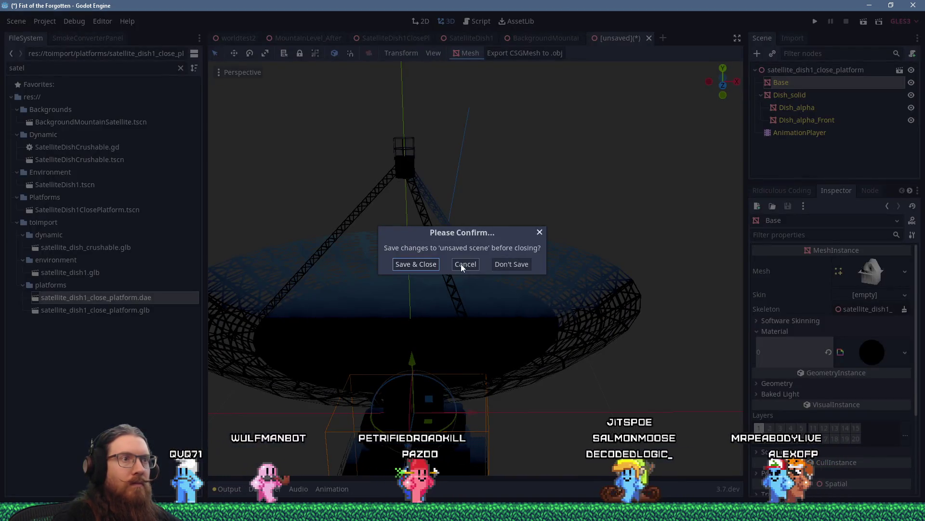
click(510, 264)
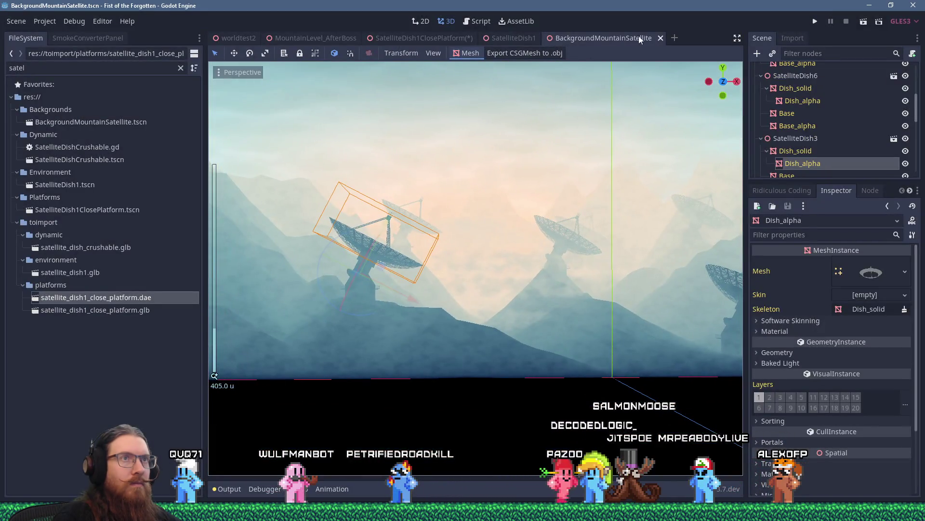
click(660, 38)
click(544, 39)
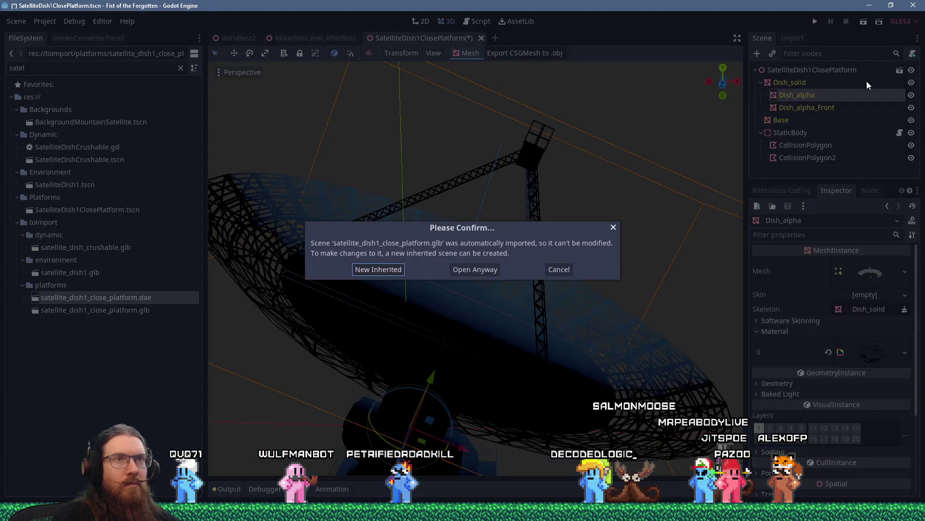
Step: Briefly open and close the reimported glb scene, then inspect the dish from below
click(494, 268)
key(ctrl+shift+w)
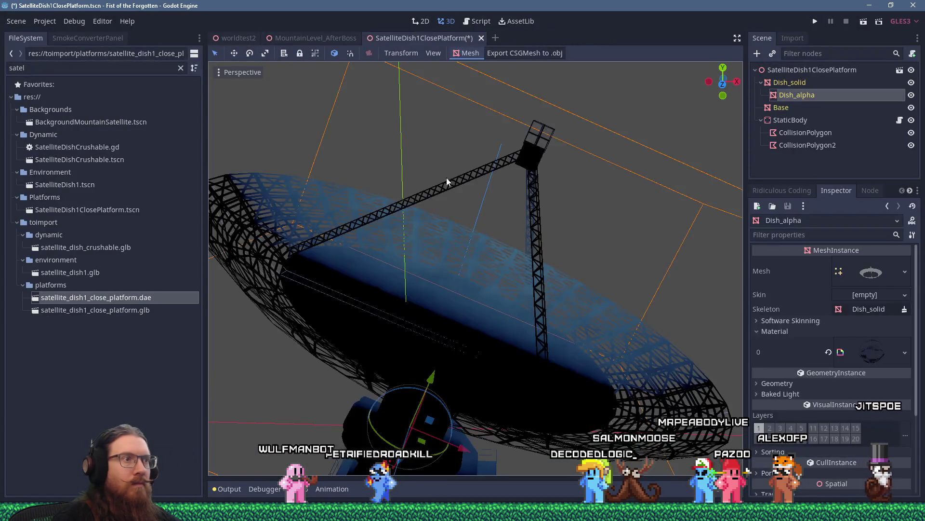
mouse_move(435, 196)
mouse_down()
mouse_move(447, 212)
mouse_move(389, 143)
mouse_move(418, 176)
mouse_move(471, 204)
mouse_move(446, 182)
mouse_move(547, 253)
mouse_move(567, 256)
mouse_move(530, 187)
mouse_move(520, 206)
mouse_move(531, 204)
mouse_move(473, 221)
mouse_move(481, 186)
mouse_move(488, 193)
mouse_move(475, 196)
mouse_move(484, 215)
mouse_move(503, 205)
mouse_up()
scroll(446, 182, up, 2)
scroll(526, 185, down, 5)
scroll(520, 209, up, 5)
scroll(503, 204, down, 5)
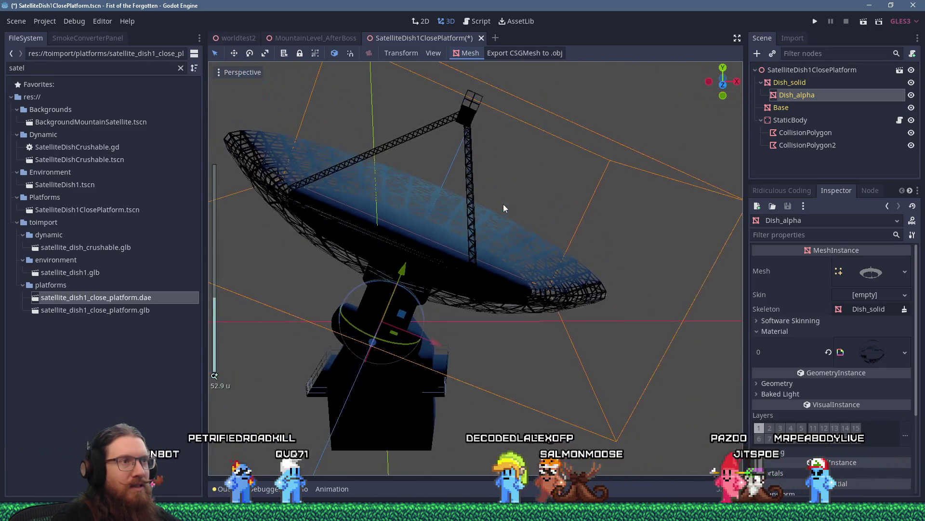
key(alt+Tab)
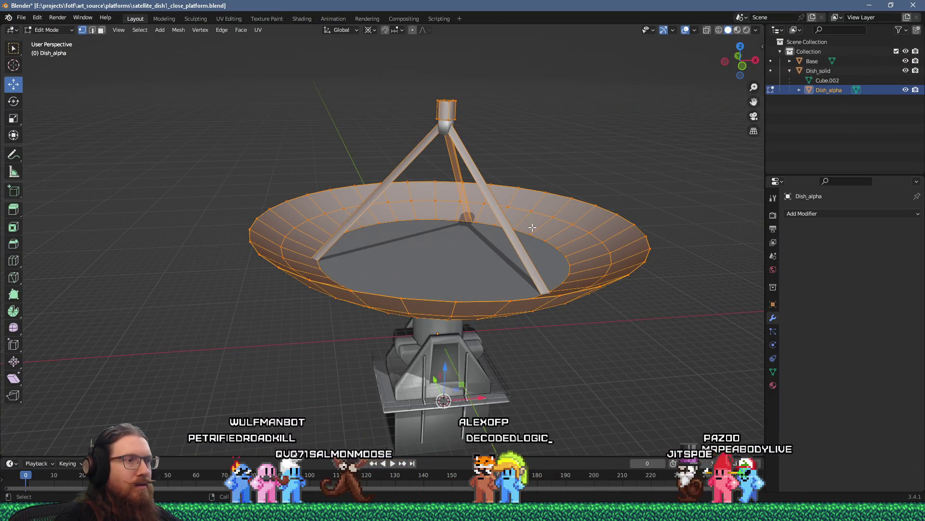
Step: Sort Dish_alpha's faces along the View Z Axis from front view and save the .blend
key(KP_1)
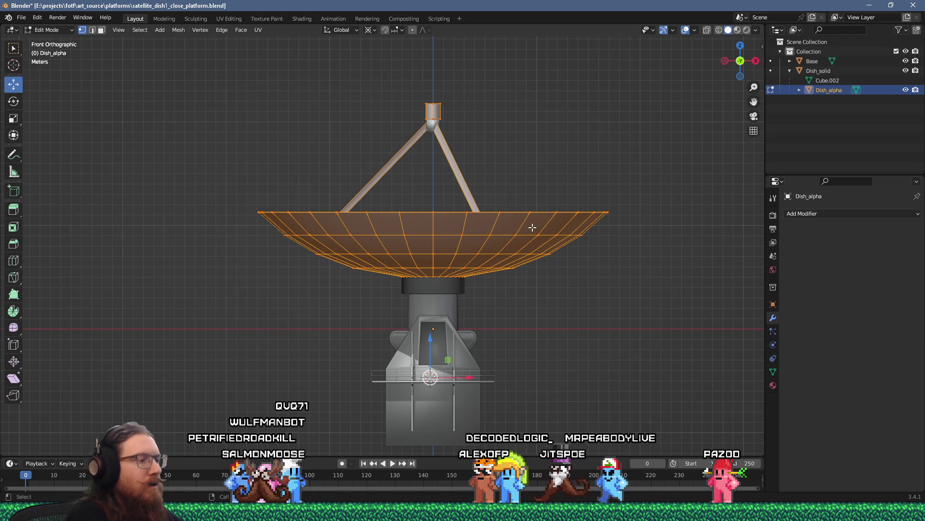
key(F3)
text(sort)
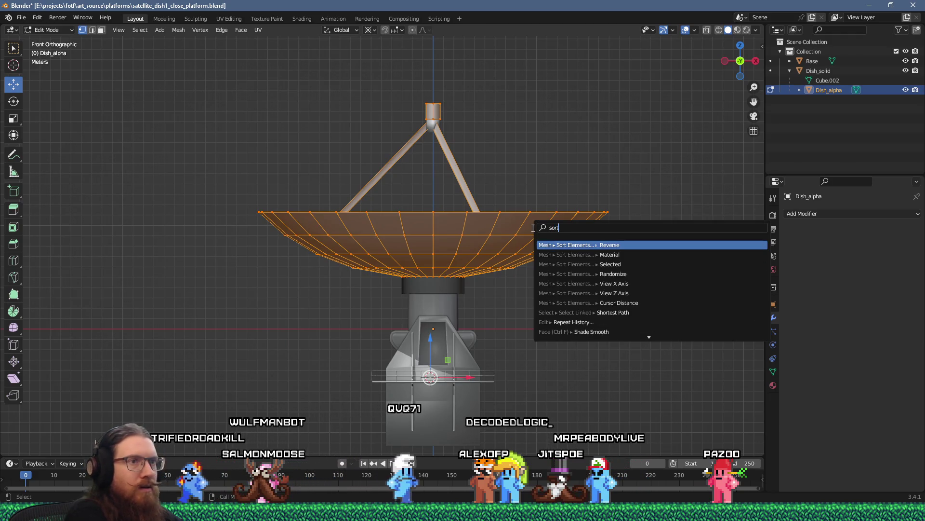
key(Down)
key(Down)
key(Down)
key(Return)
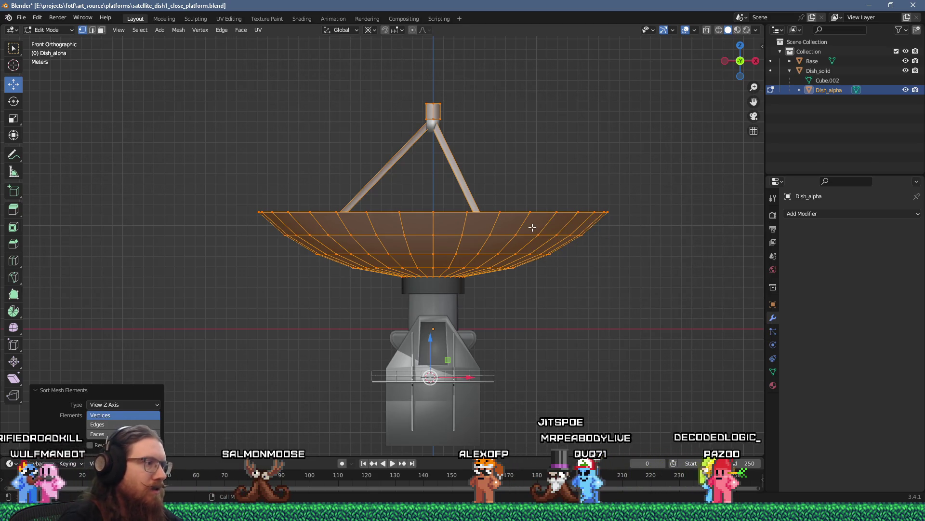
click(96, 433)
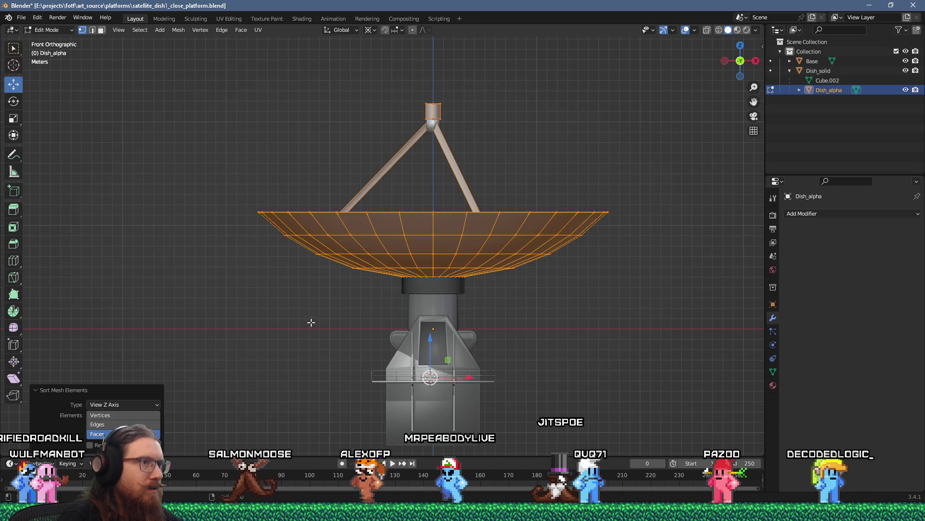
key(ctrl+s)
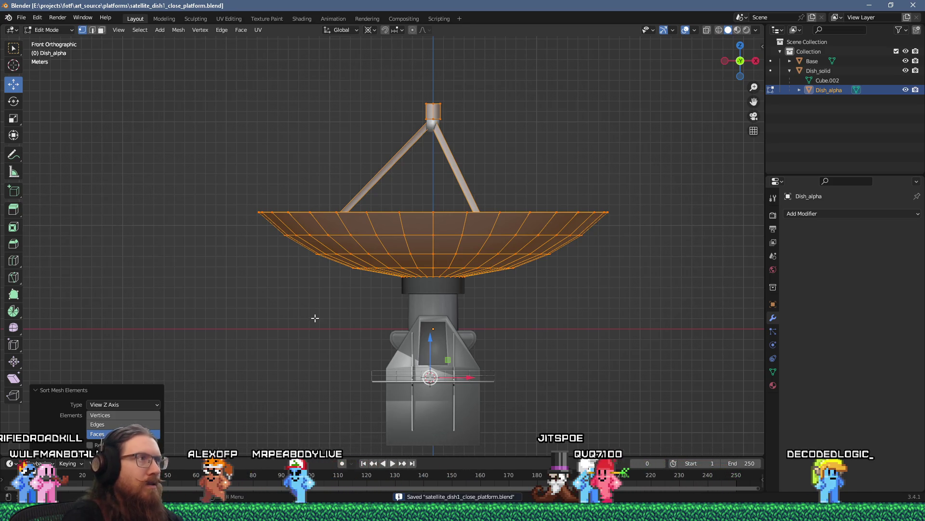
Step: Re-export the model as satellite_dish1_close_platform.glb via glTF 2.0
click(22, 18)
mouse_move(58, 156)
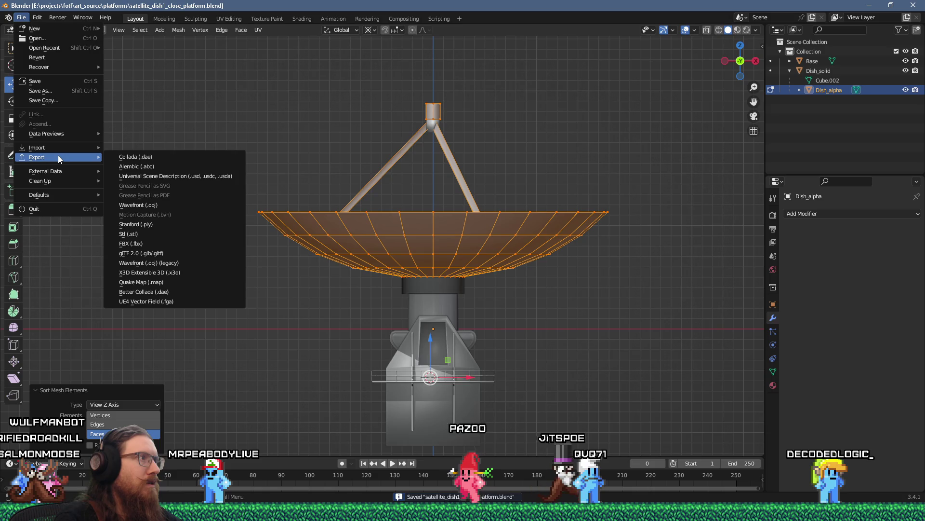
click(177, 253)
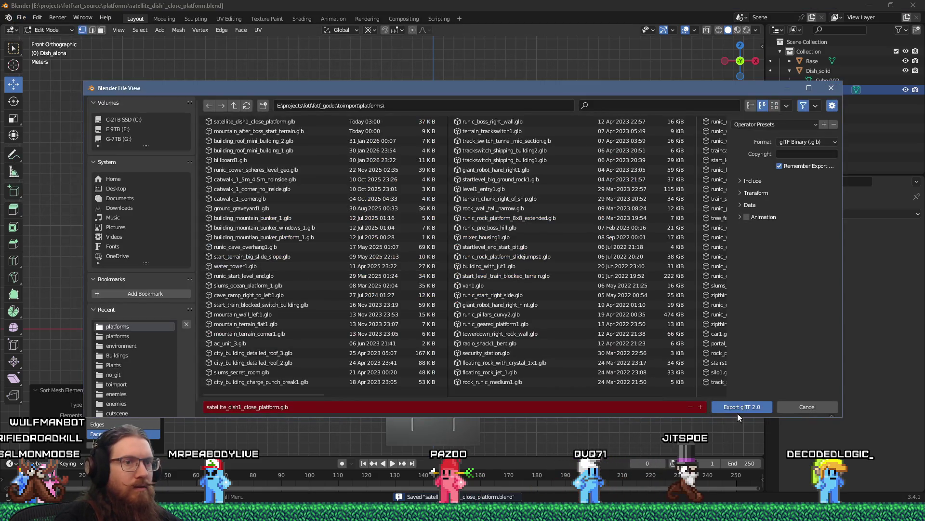
click(739, 411)
key(alt+Tab)
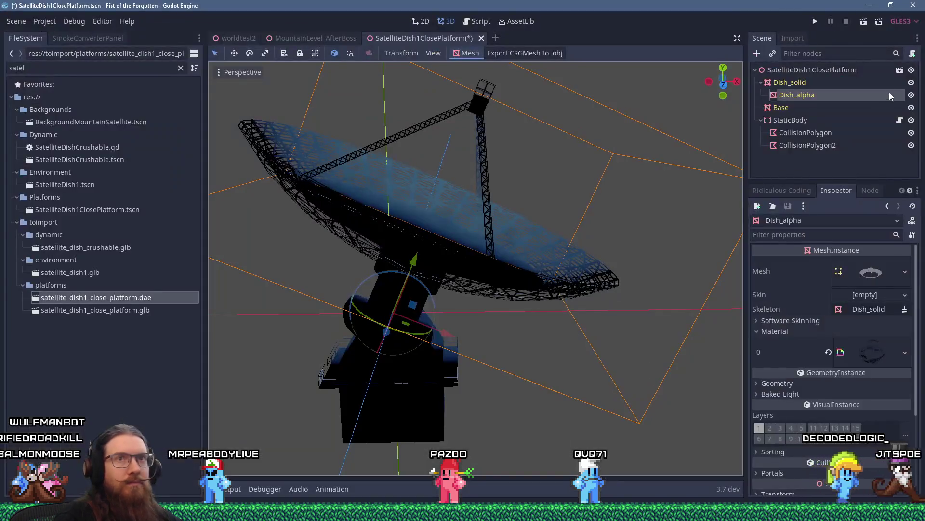
Step: Open the reimported dish glb scene read-only, close it, and view the dish from above
click(900, 70)
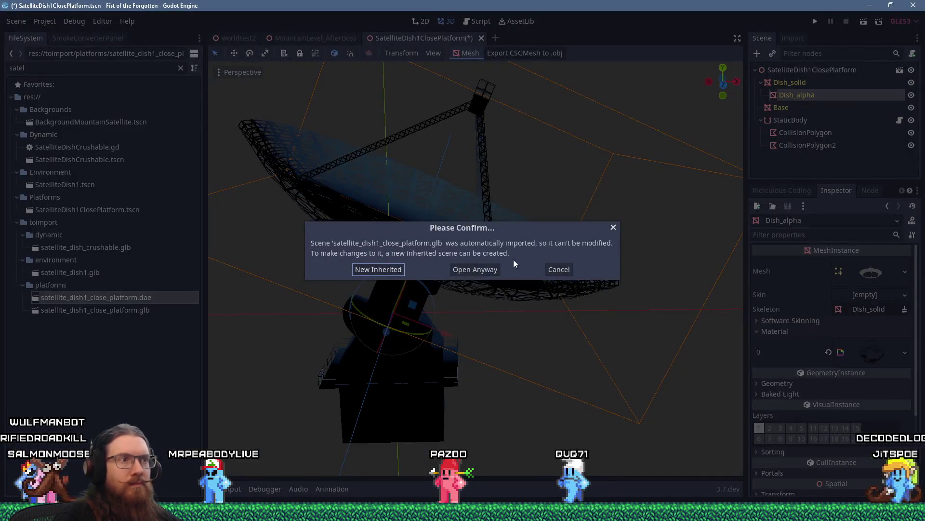
click(494, 269)
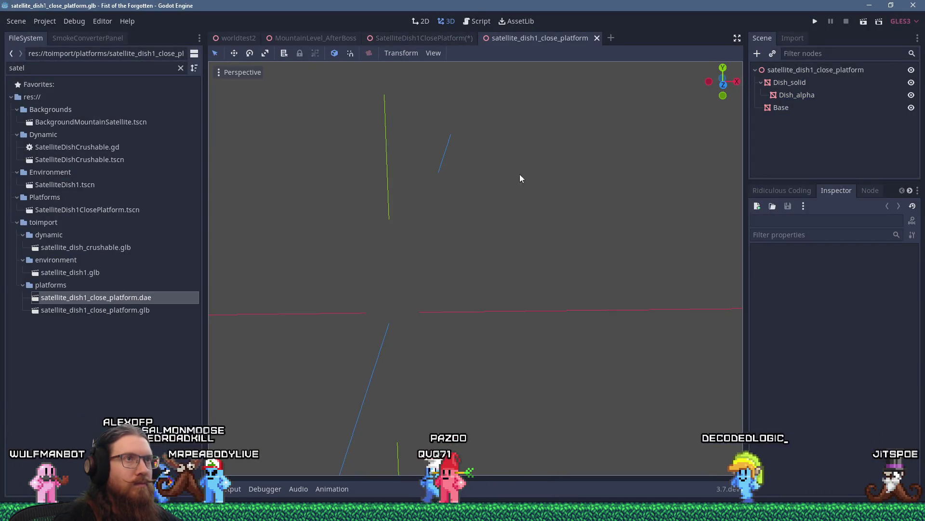
click(597, 38)
scroll(539, 208, up, 5)
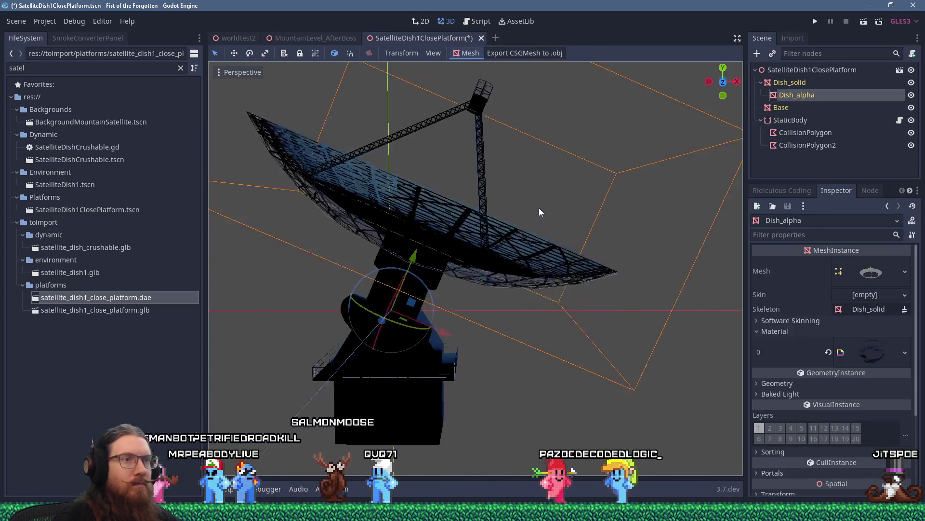
mouse_move(537, 204)
mouse_down()
mouse_move(527, 219)
mouse_move(542, 212)
mouse_up()
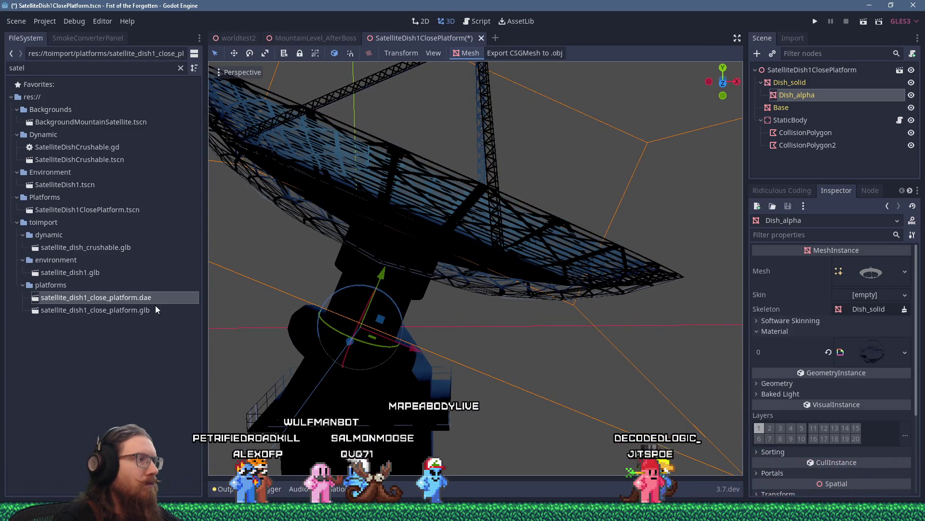
Step: Delete the old satellite_dish1_close_platform.dae from the FileSystem
right_click(155, 299)
click(216, 414)
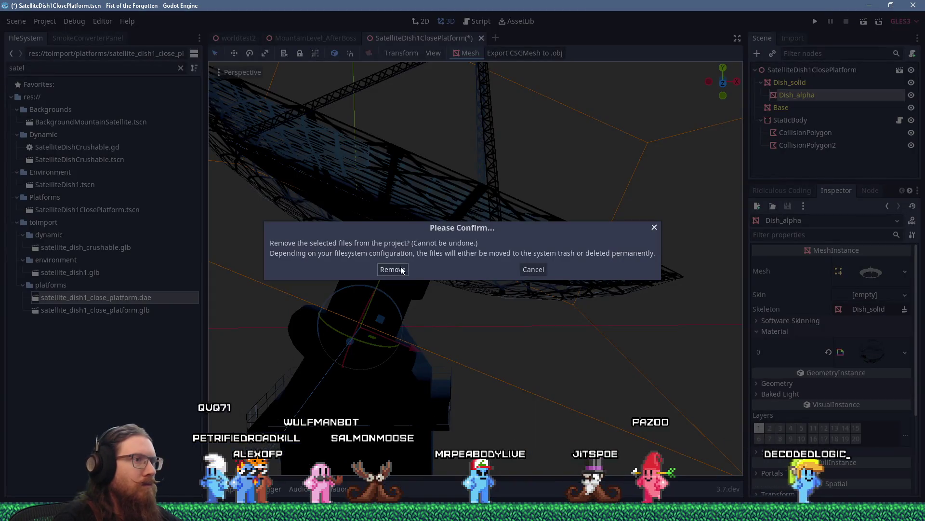
click(402, 267)
Step: Save the dish scene and reload the current project, then orbit to inspect the dish
click(53, 21)
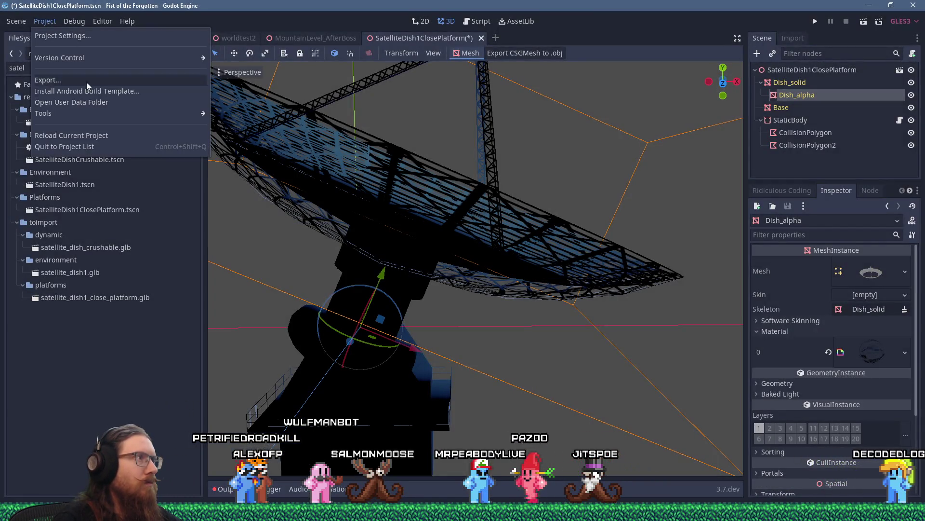
click(85, 135)
click(410, 264)
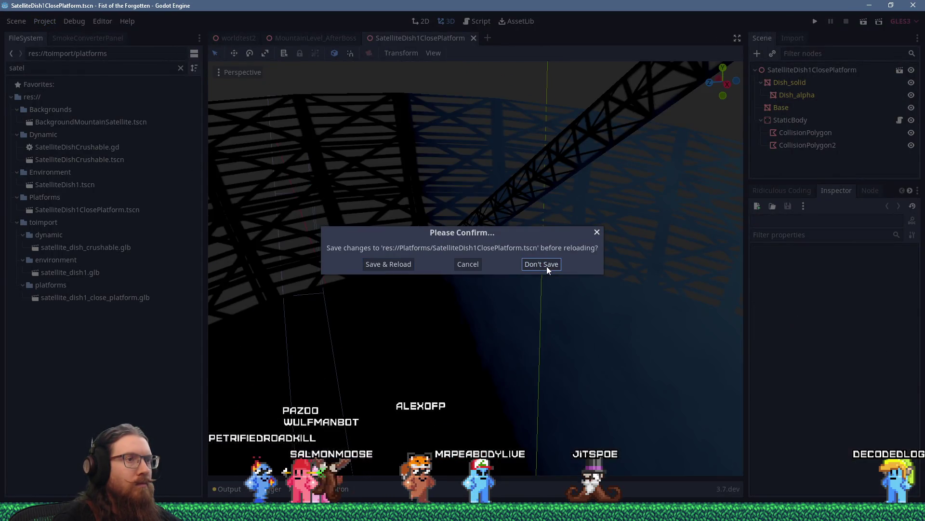
click(546, 267)
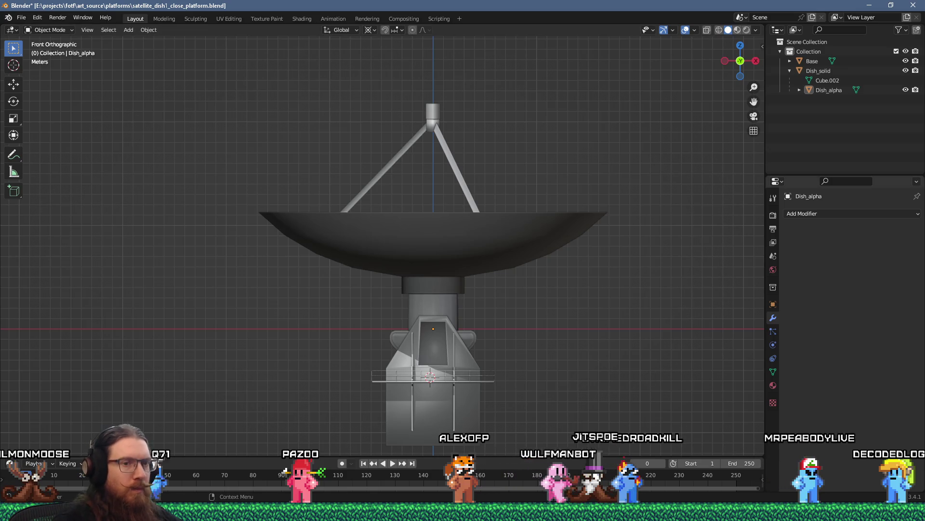
key(alt+Tab)
mouse_move(488, 333)
mouse_down()
mouse_move(560, 320)
mouse_move(527, 312)
mouse_move(511, 323)
mouse_move(545, 319)
mouse_move(497, 320)
mouse_move(499, 299)
mouse_move(511, 346)
mouse_move(601, 292)
mouse_move(612, 327)
mouse_move(516, 320)
mouse_move(487, 301)
mouse_move(499, 272)
mouse_move(500, 361)
mouse_move(529, 424)
mouse_move(553, 364)
mouse_up()
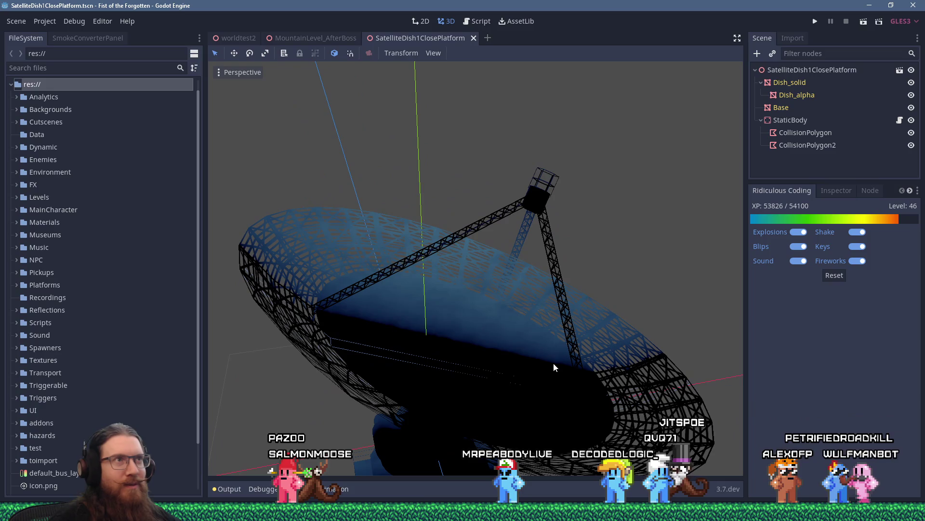
scroll(492, 360, down, 2)
mouse_move(492, 361)
mouse_down()
mouse_move(502, 298)
mouse_move(621, 323)
mouse_move(615, 343)
mouse_move(641, 349)
mouse_move(598, 373)
mouse_move(498, 325)
mouse_move(398, 317)
mouse_move(469, 305)
mouse_move(499, 289)
mouse_move(497, 256)
mouse_move(367, 335)
mouse_move(456, 308)
mouse_move(485, 316)
mouse_move(384, 253)
mouse_move(382, 265)
mouse_move(502, 329)
mouse_move(548, 337)
mouse_move(495, 329)
mouse_up()
scroll(467, 319, up, 5)
scroll(464, 319, up, 3)
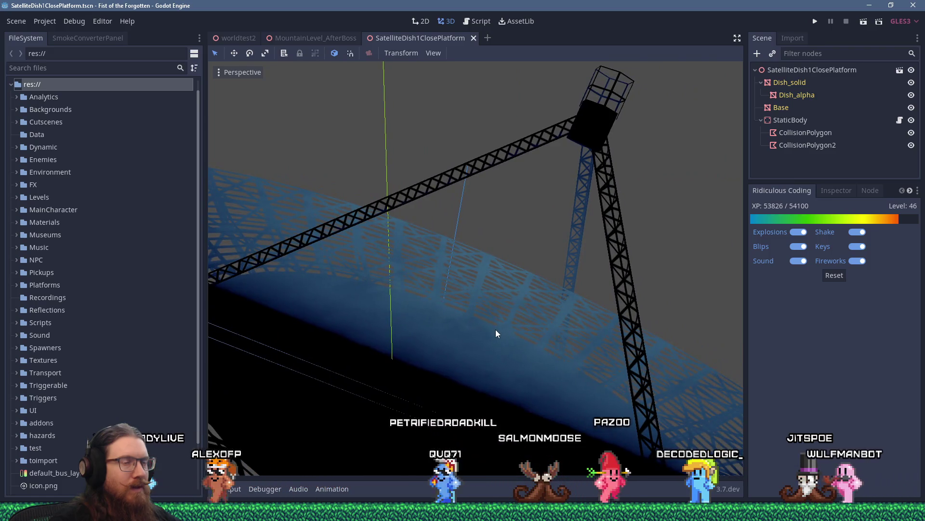
key(alt+Tab)
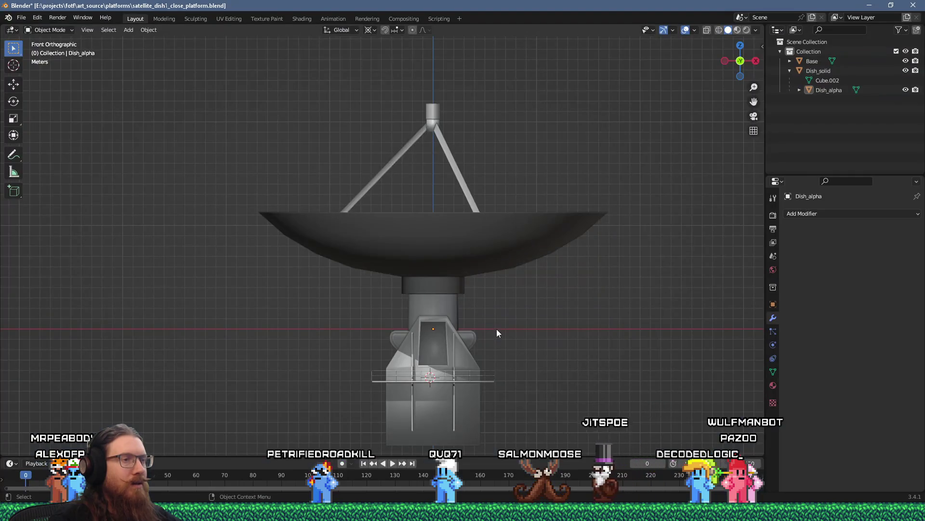
Step: Edit the Dish_alpha mesh from top view with wireframe shading
key(Tab)
mouse_move(484, 282)
mouse_down()
mouse_move(485, 320)
mouse_move(383, 339)
mouse_up()
scroll(384, 335, down, 2)
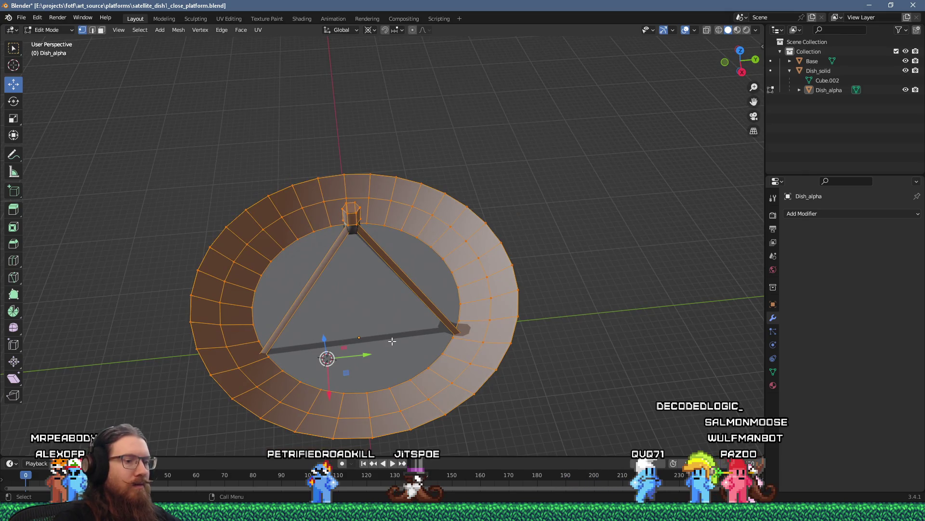
key(KP_7)
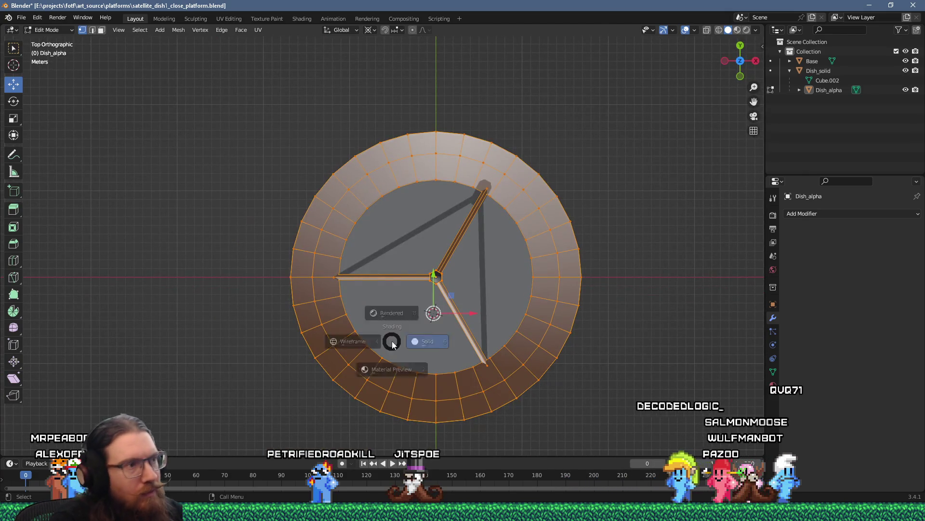
click(312, 339)
scroll(580, 422, down, 1)
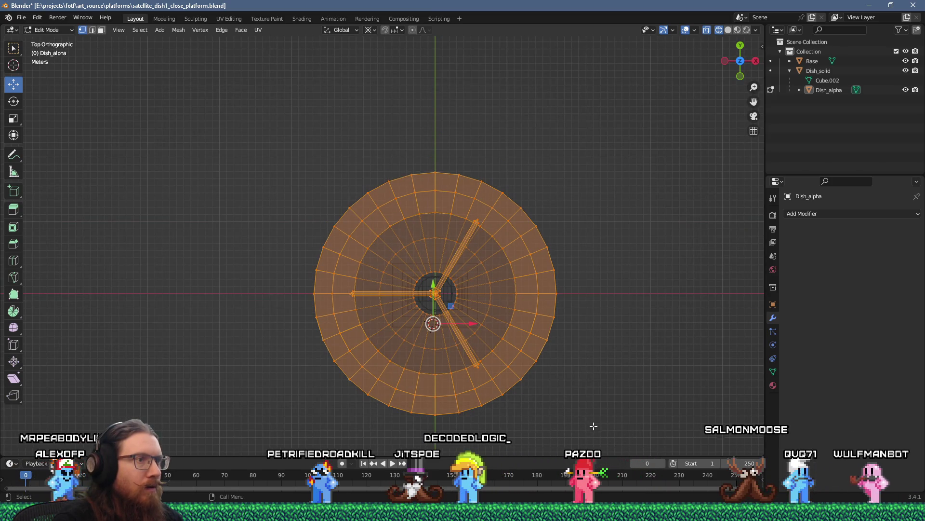
Step: Box-select the dish's front half, grow the selection by one ring, and switch to face mode
mouse_move(631, 426)
mouse_down()
mouse_move(471, 389)
mouse_move(290, 307)
mouse_up()
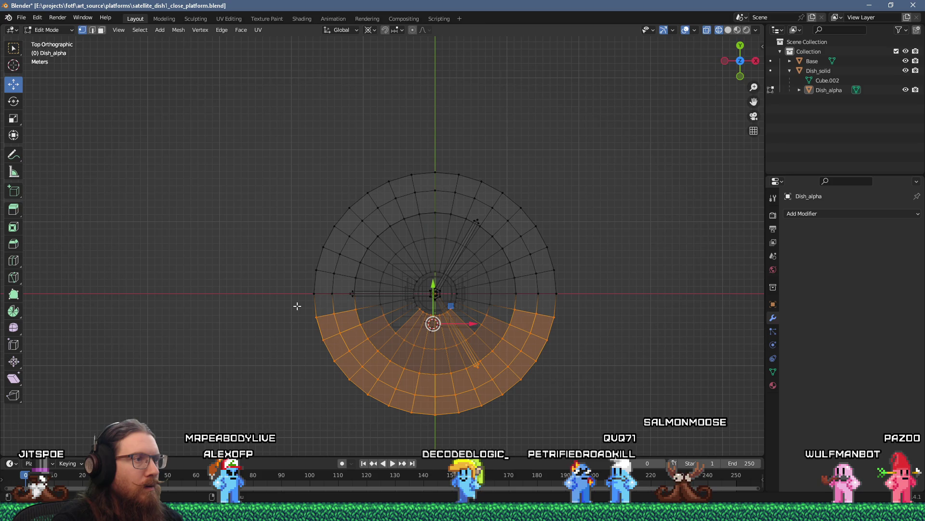
drag(617, 424, 284, 323)
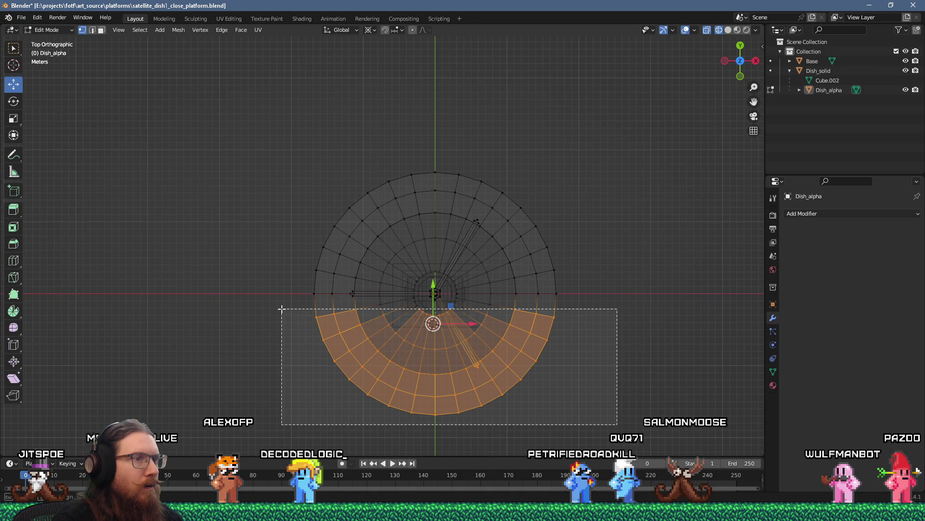
drag(282, 309, 286, 314)
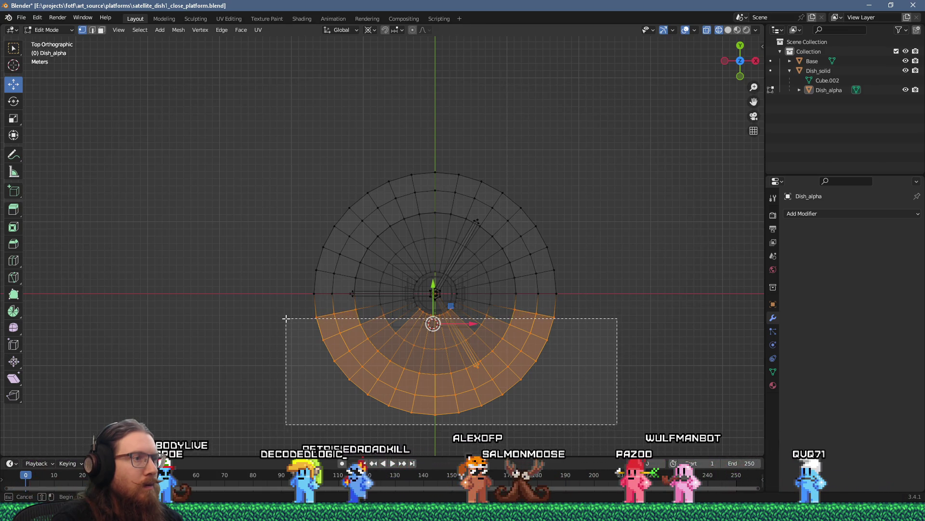
drag(286, 321, 286, 321)
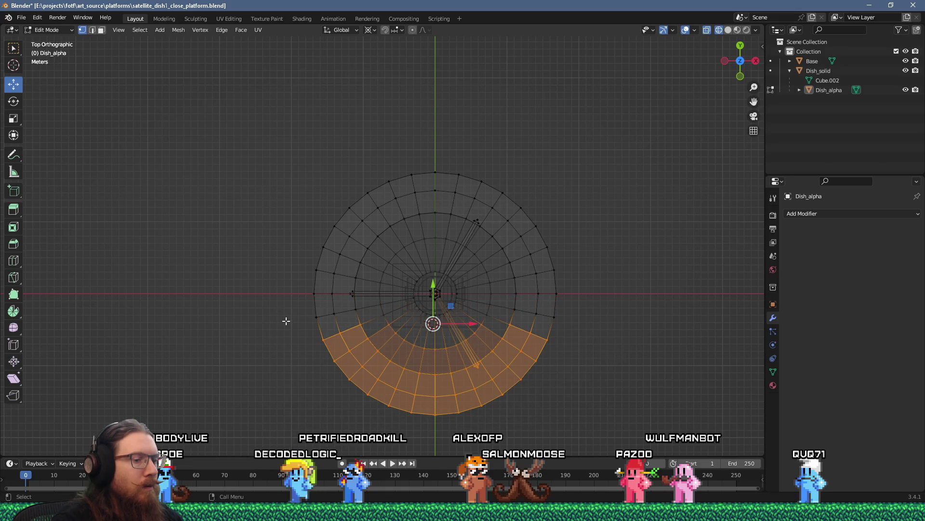
key(ctrl+KP_Add)
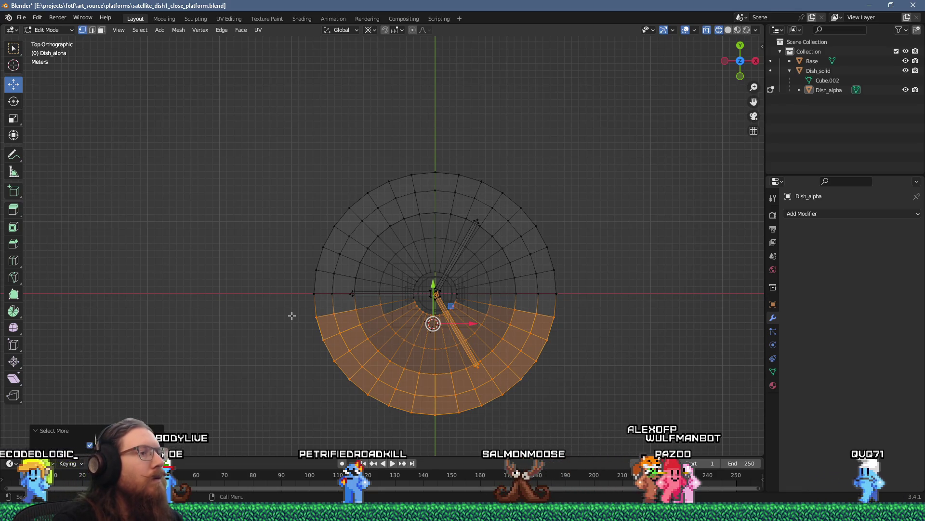
key(3)
mouse_move(395, 359)
mouse_down()
mouse_move(399, 235)
mouse_move(403, 273)
mouse_move(408, 234)
mouse_move(389, 217)
mouse_move(343, 226)
mouse_move(366, 203)
mouse_move(353, 295)
mouse_move(375, 308)
mouse_move(391, 294)
mouse_move(397, 304)
mouse_up()
scroll(407, 236, up, 2)
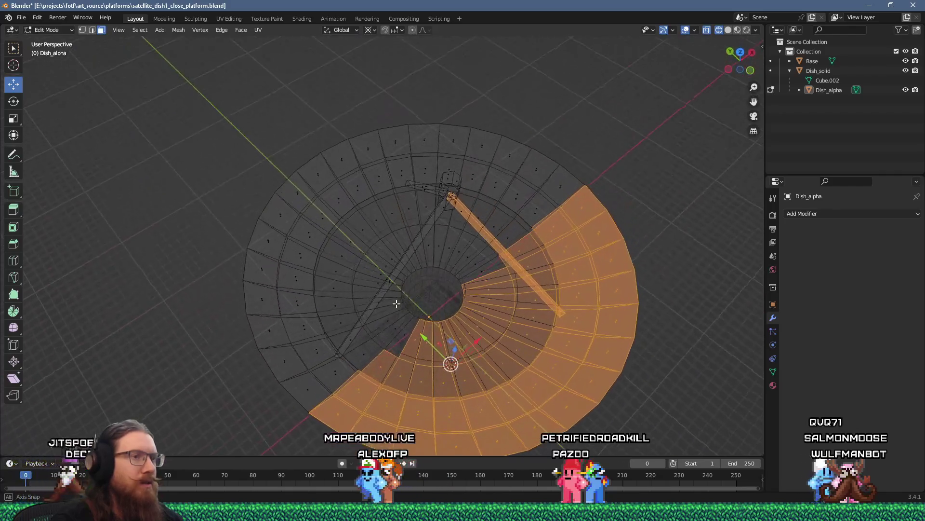
key(p)
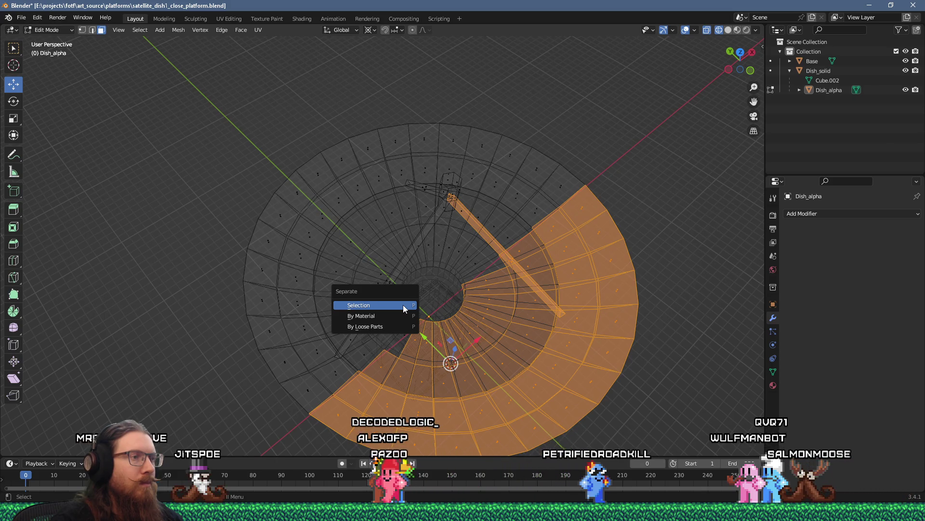
Step: Separate the selected faces into a new object named Dish_alpha_front
click(403, 305)
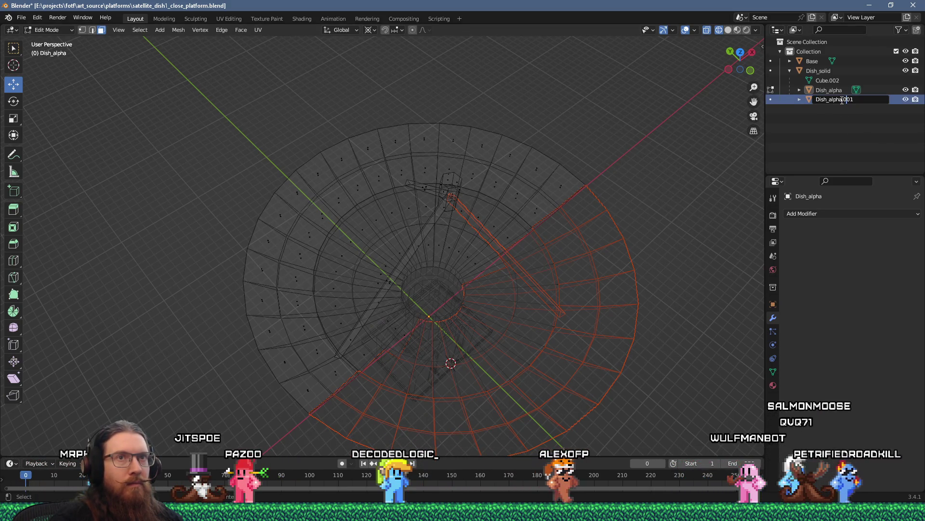
text(_front)
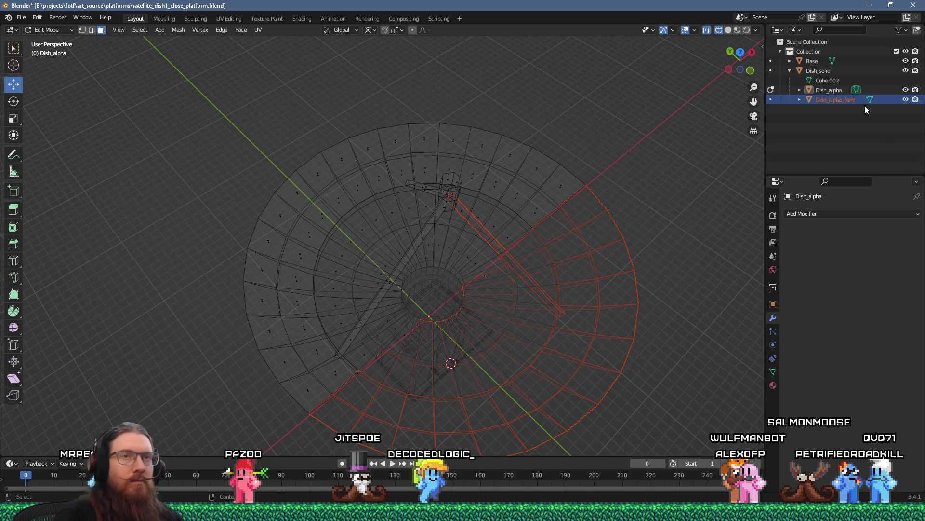
mouse_move(713, 145)
mouse_down()
mouse_move(676, 178)
mouse_move(653, 155)
mouse_move(605, 283)
mouse_move(571, 294)
mouse_up()
Step: Select all Dish_alpha_front geometry and sort its faces by View Z Axis from front view
key(Tab)
key(Tab)
key(l)
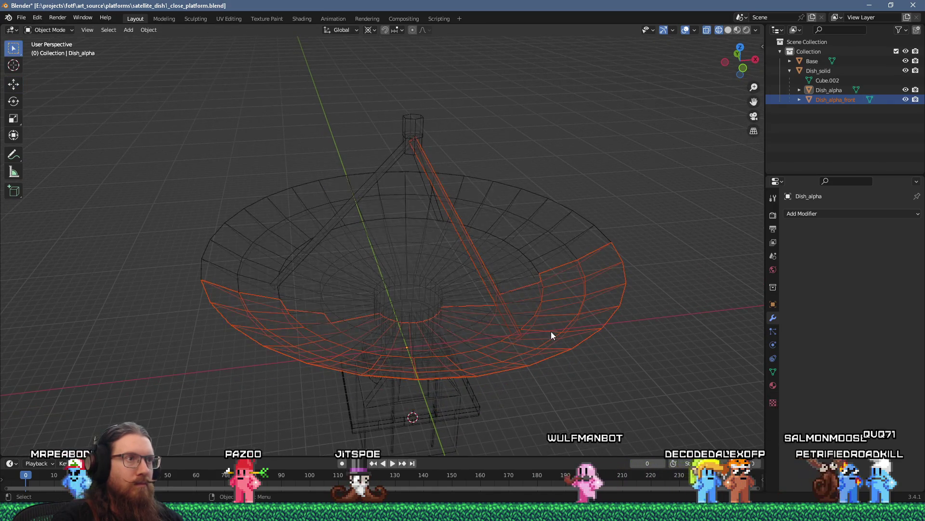
key(alt+a)
key(a)
key(KP_1)
key(F3)
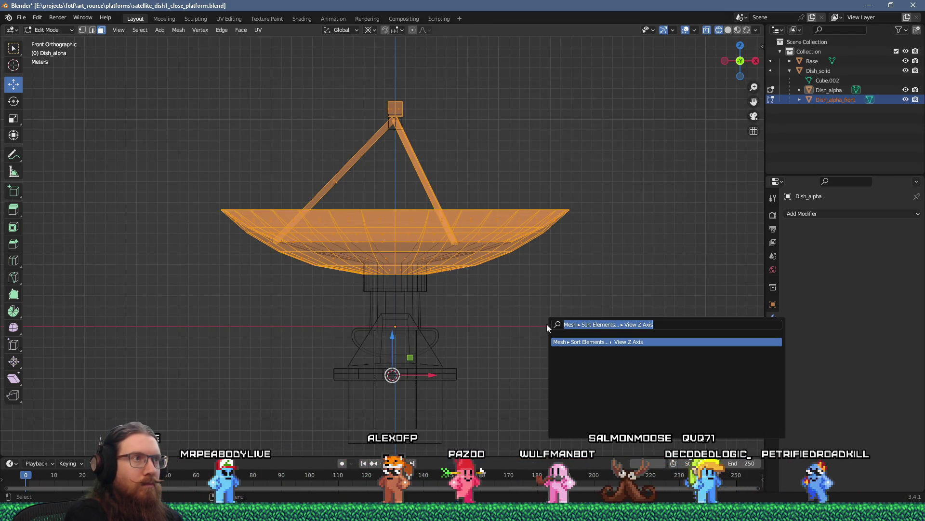
key(Return)
drag(517, 150, 376, 119)
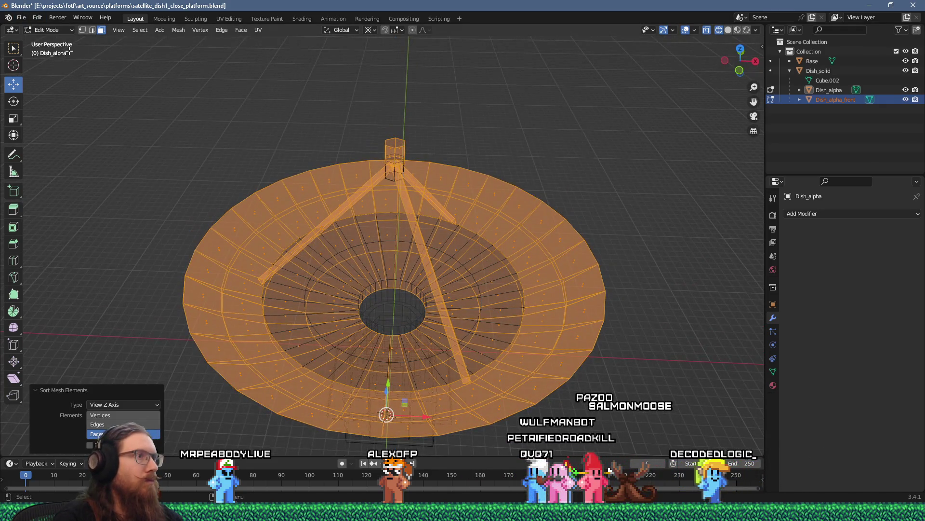
key(Tab)
Step: Save the .blend and overwrite the satellite_dish1_close_platform.glb export
click(22, 18)
click(39, 88)
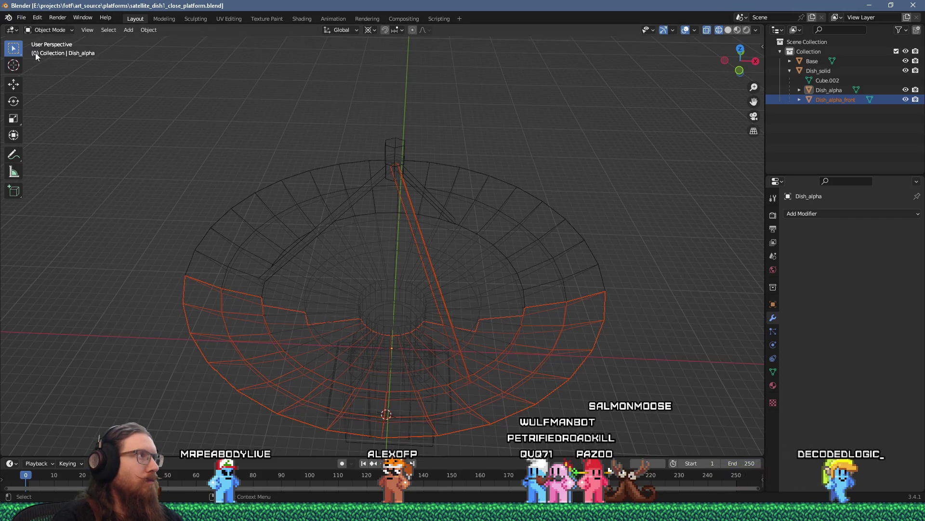
click(22, 18)
mouse_move(54, 158)
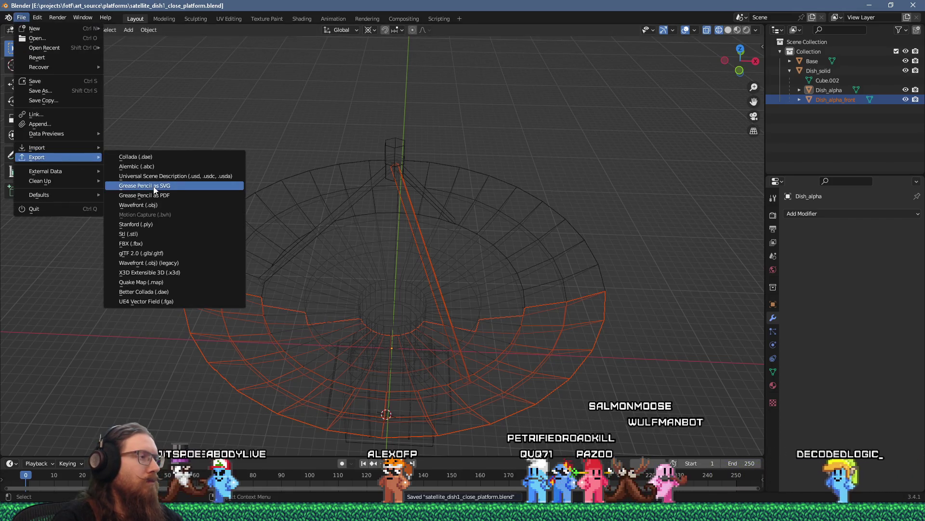
click(170, 253)
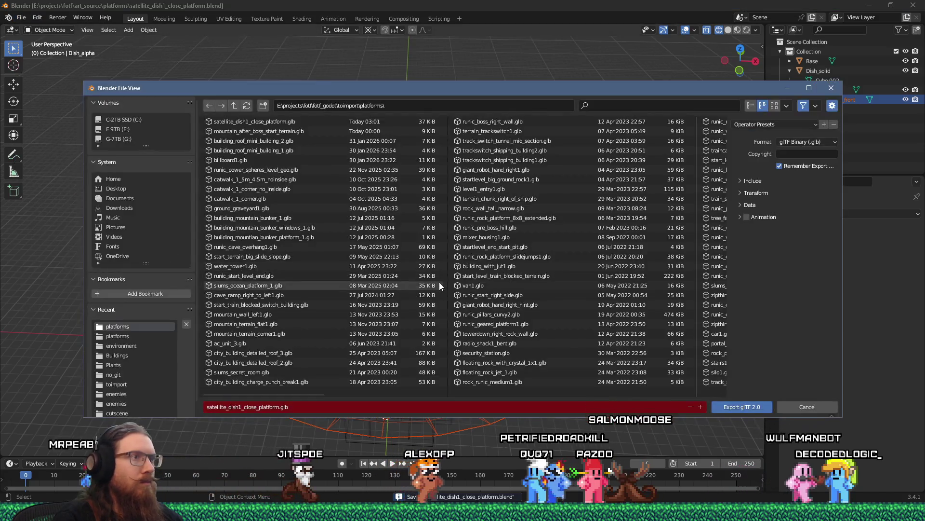
click(722, 403)
key(alt+Tab)
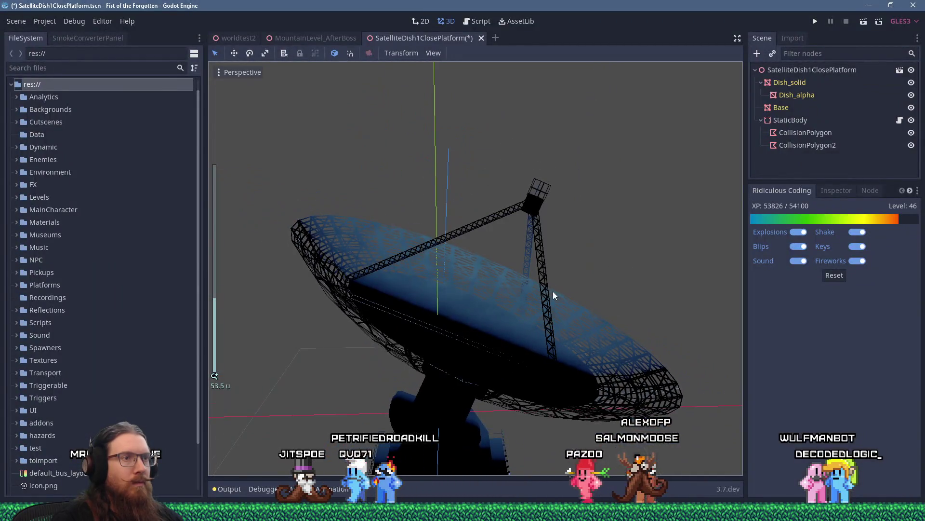
Step: Open the reimported dish scene anyway, then close it again
drag(554, 291, 539, 271)
click(899, 72)
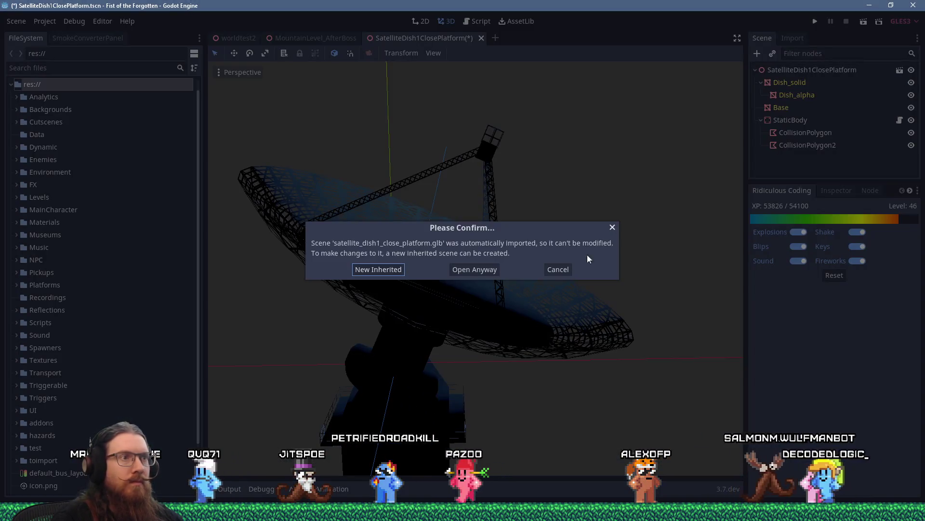
click(490, 268)
middle_click(573, 39)
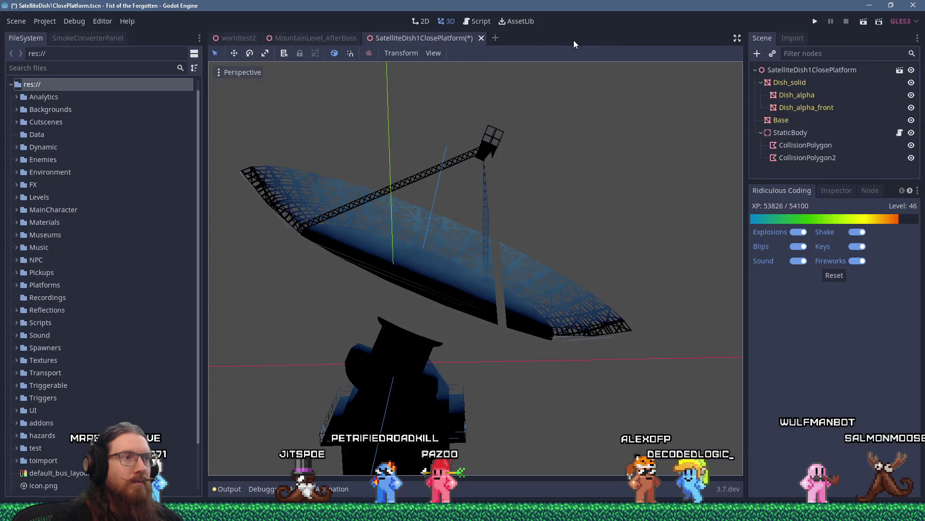
Step: Quick Load the BlackWithFogAlphaRedBuilding material onto Dish_alpha_front's empty material slot
click(441, 314)
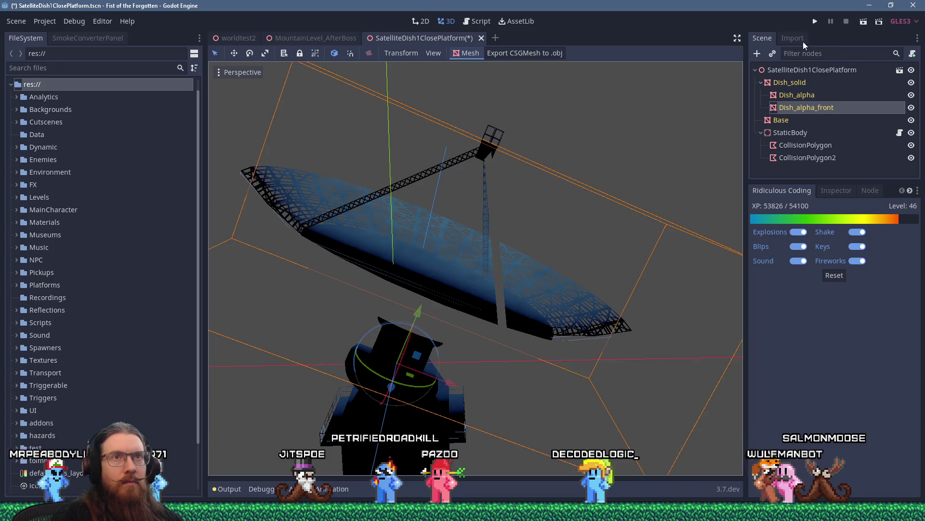
click(835, 191)
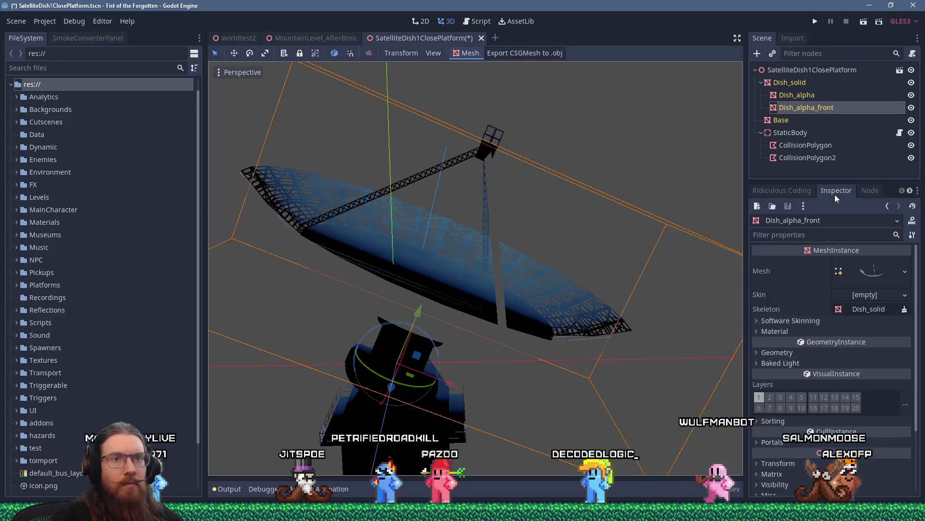
click(776, 331)
click(895, 343)
click(833, 401)
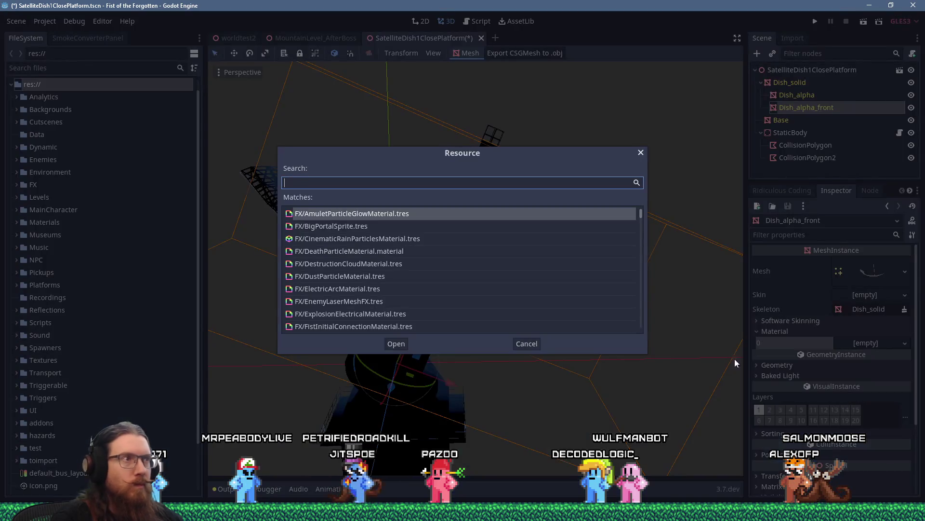
text(build)
key(Return)
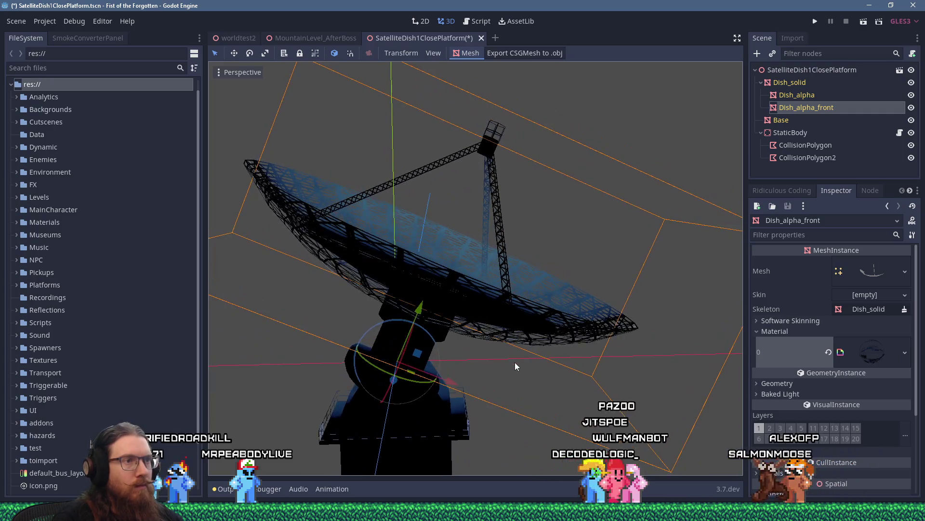
scroll(513, 365, up, 6)
mouse_move(518, 364)
mouse_down()
mouse_move(511, 348)
mouse_move(478, 340)
mouse_move(441, 350)
mouse_move(523, 371)
mouse_move(423, 340)
mouse_move(447, 340)
mouse_move(430, 334)
mouse_move(409, 333)
mouse_move(401, 346)
mouse_move(392, 317)
mouse_move(504, 396)
mouse_move(530, 389)
mouse_move(618, 259)
mouse_up()
mouse_move(634, 343)
mouse_down()
mouse_move(722, 363)
mouse_move(462, 308)
mouse_move(580, 367)
mouse_move(367, 281)
mouse_move(571, 357)
mouse_move(548, 308)
mouse_move(489, 318)
mouse_move(484, 341)
mouse_move(516, 363)
mouse_move(519, 378)
mouse_move(522, 345)
mouse_move(419, 313)
mouse_move(508, 372)
mouse_move(494, 351)
mouse_move(537, 348)
mouse_move(630, 254)
mouse_up()
scroll(531, 348, up, 5)
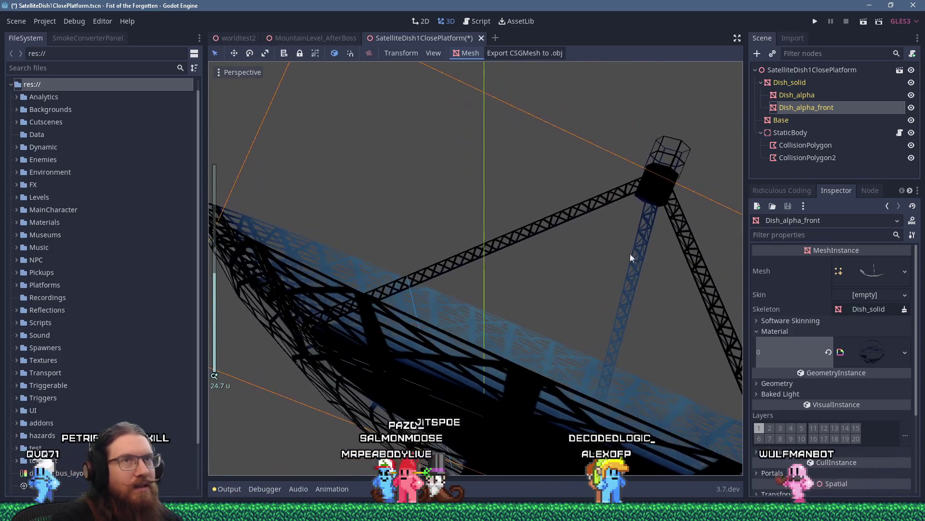
Step: Run the game to check the dish, then quit it through the dev console
click(815, 22)
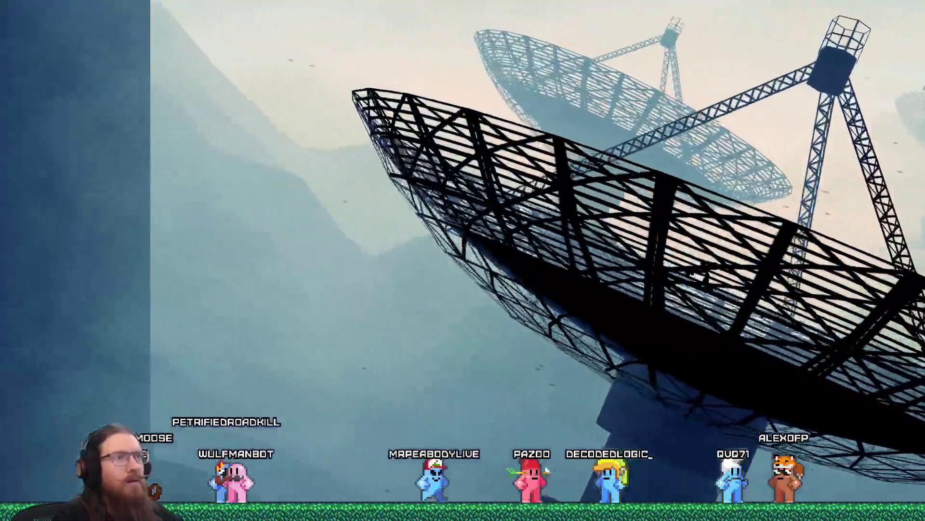
key(grave)
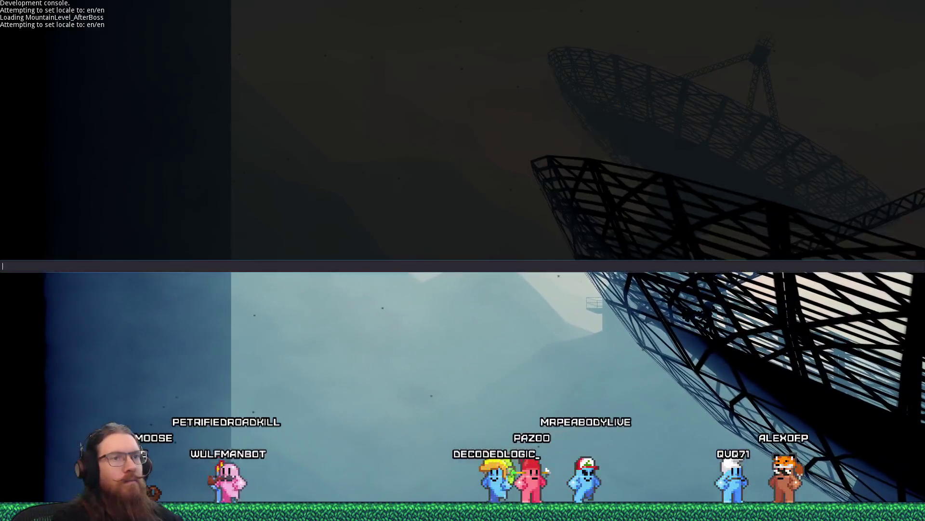
text(quit)
key(Return)
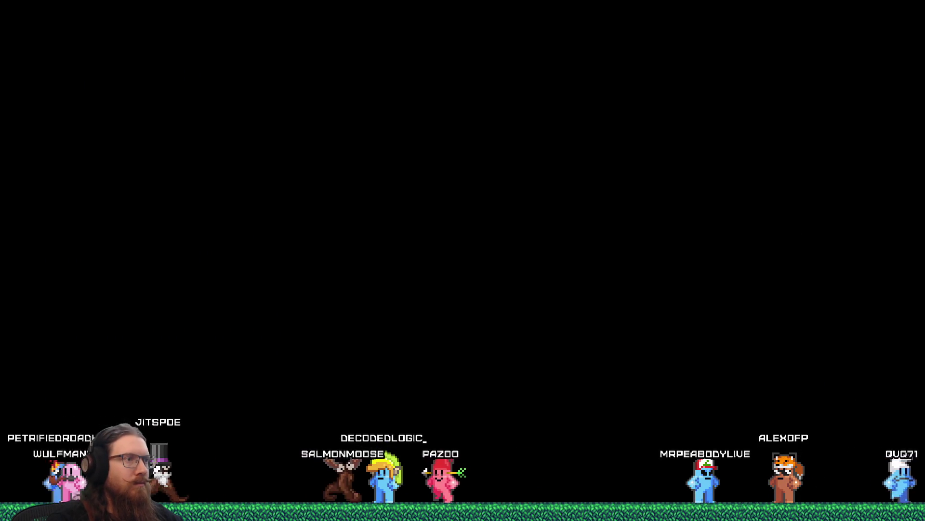
scroll(378, 258, up, 5)
scroll(403, 240, up, 4)
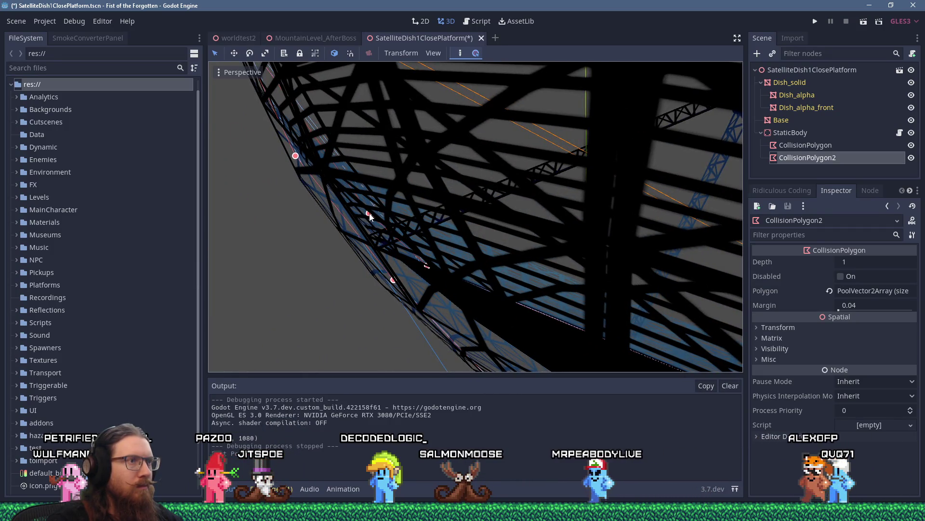
Step: In orthographic rear view, drag CollisionPolygon2 points down onto the dish rim
scroll(373, 211, up, 3)
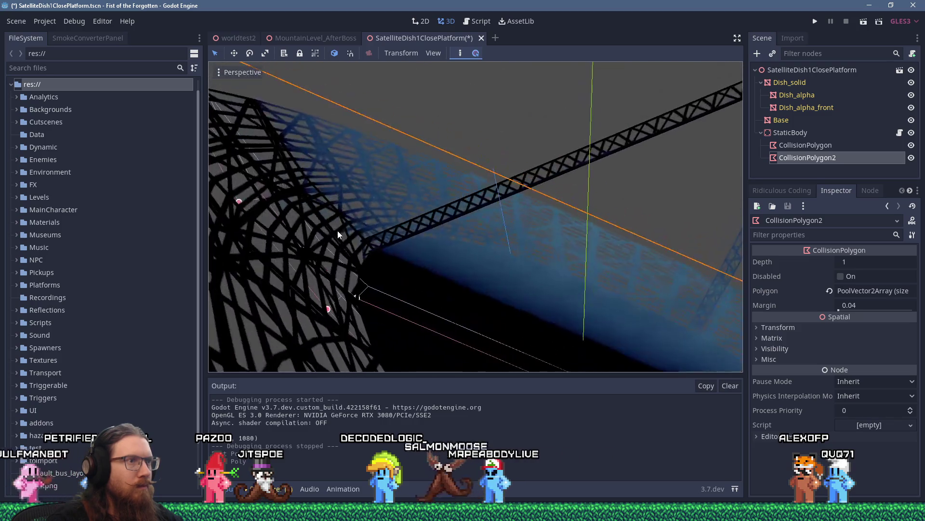
scroll(371, 223, down, 8)
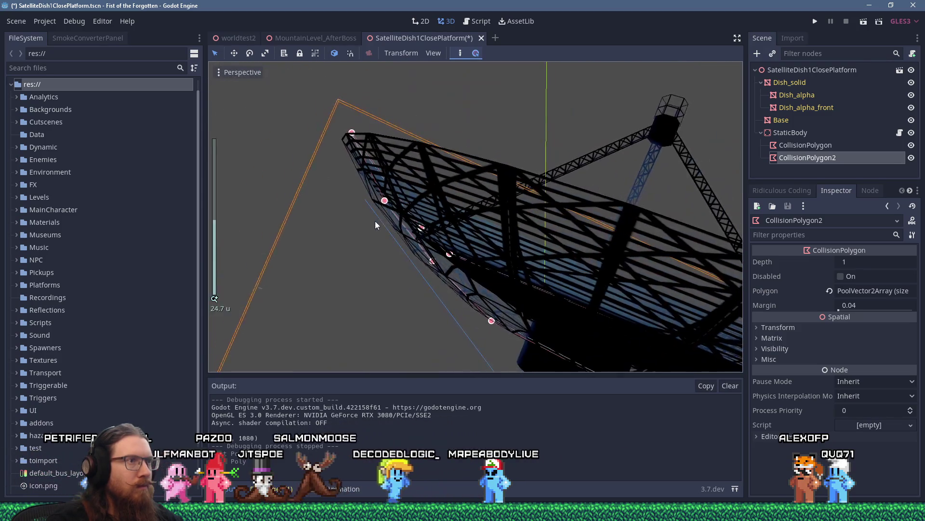
scroll(397, 148, down, 8)
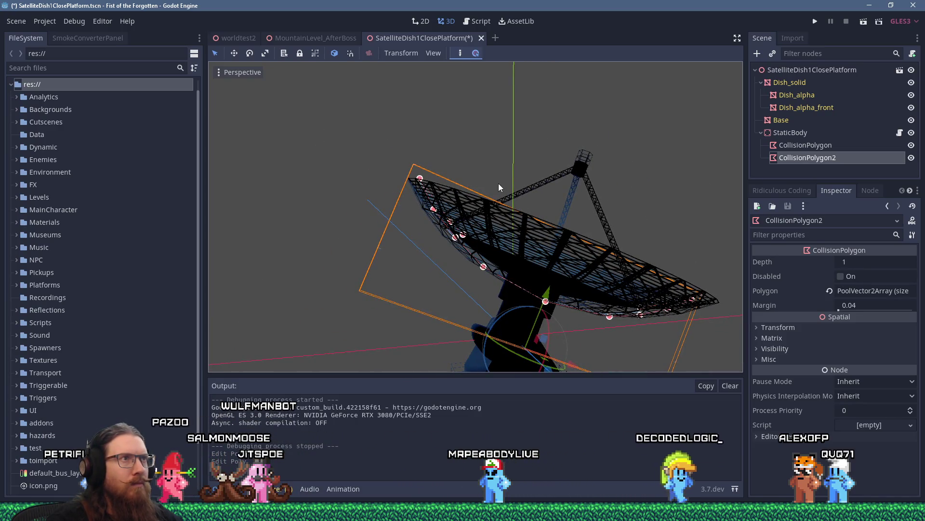
scroll(498, 185, up, 10)
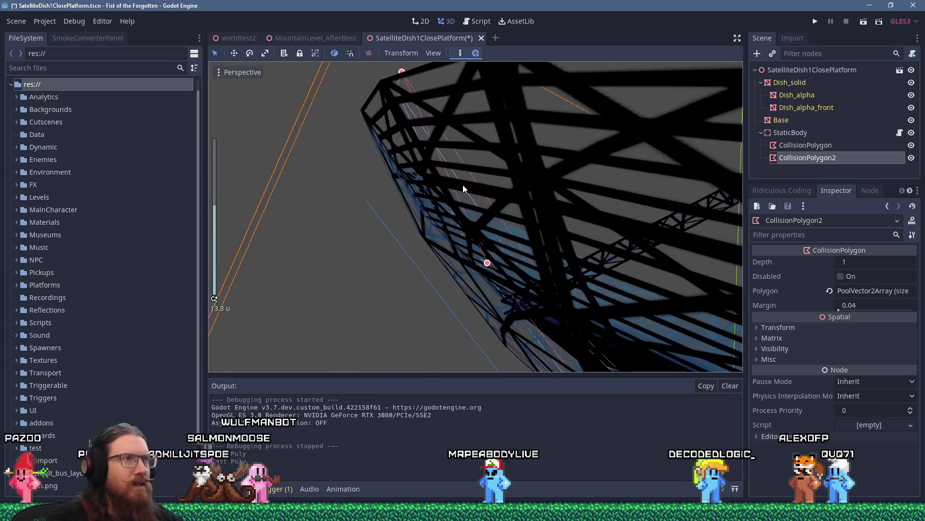
scroll(446, 191, down, 5)
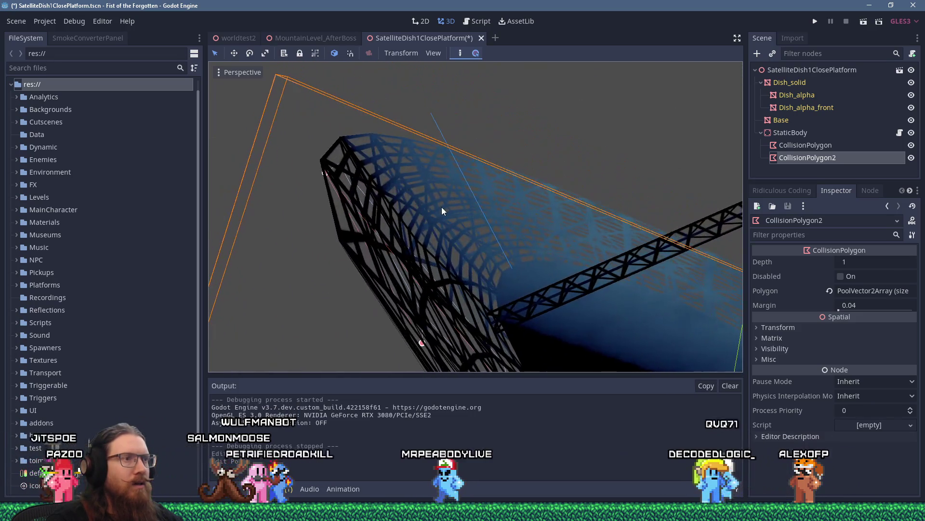
key(ctrl+KP_1)
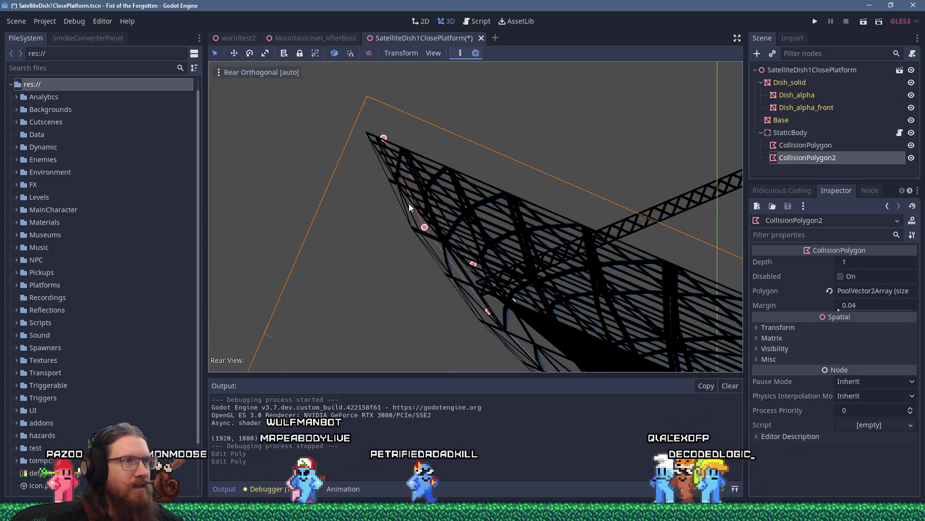
drag(424, 227, 412, 232)
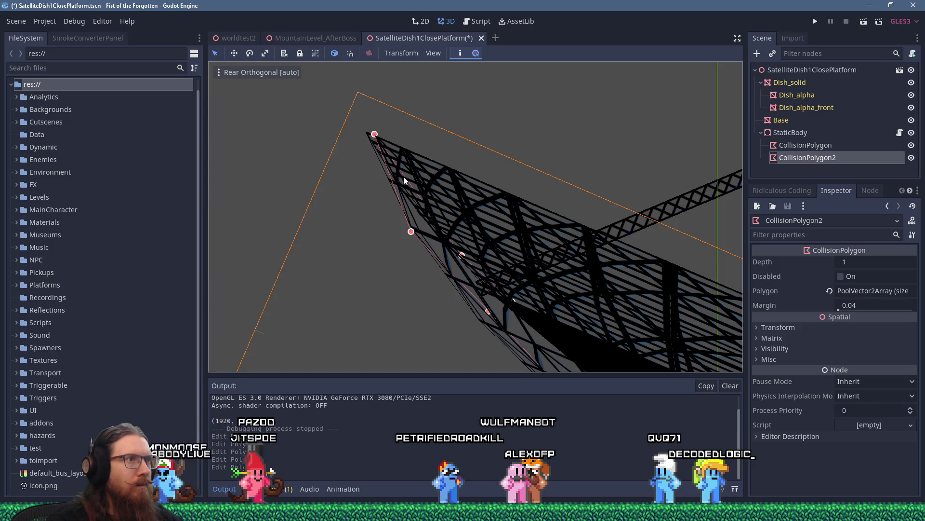
scroll(420, 186, up, 5)
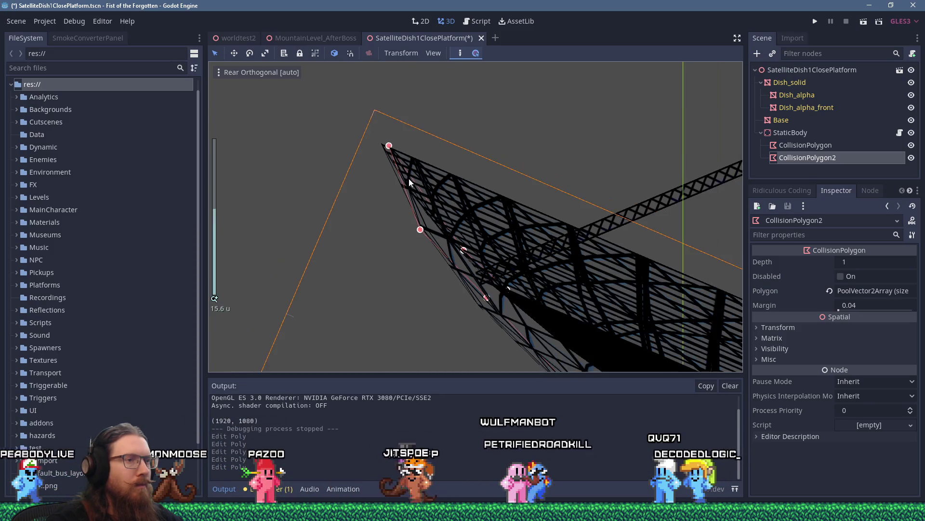
drag(421, 186, 418, 205)
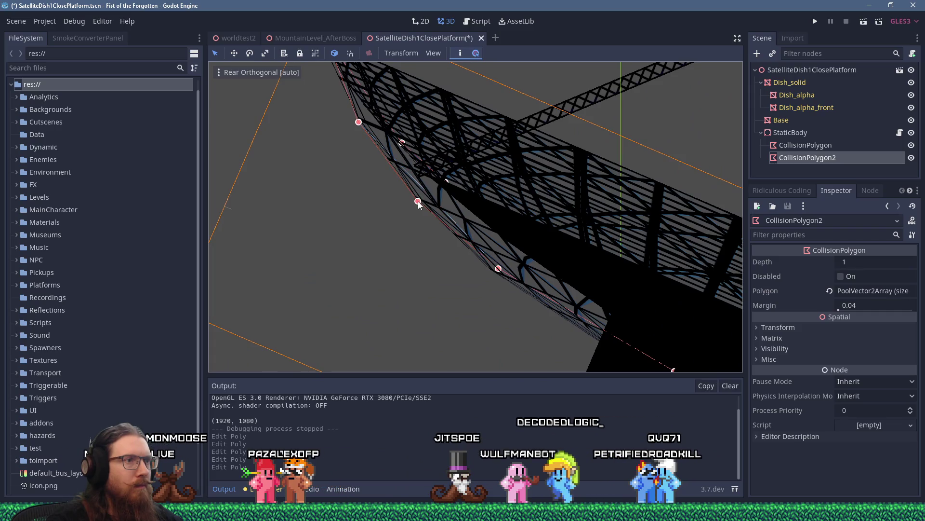
Step: Nudge another collision point onto the dish underside and launch the game to test collision
mouse_move(606, 289)
mouse_down()
mouse_move(492, 168)
mouse_move(480, 168)
mouse_up()
scroll(479, 180, right, 5)
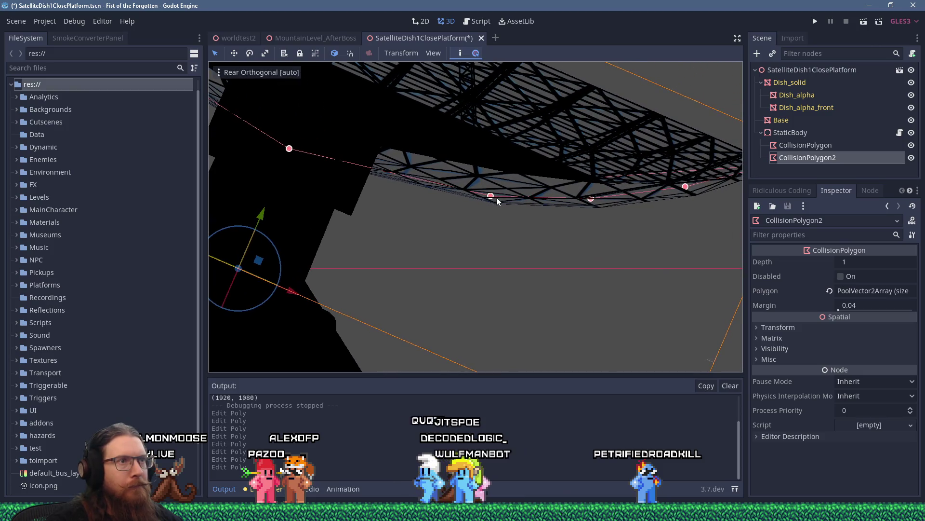
drag(591, 199, 593, 200)
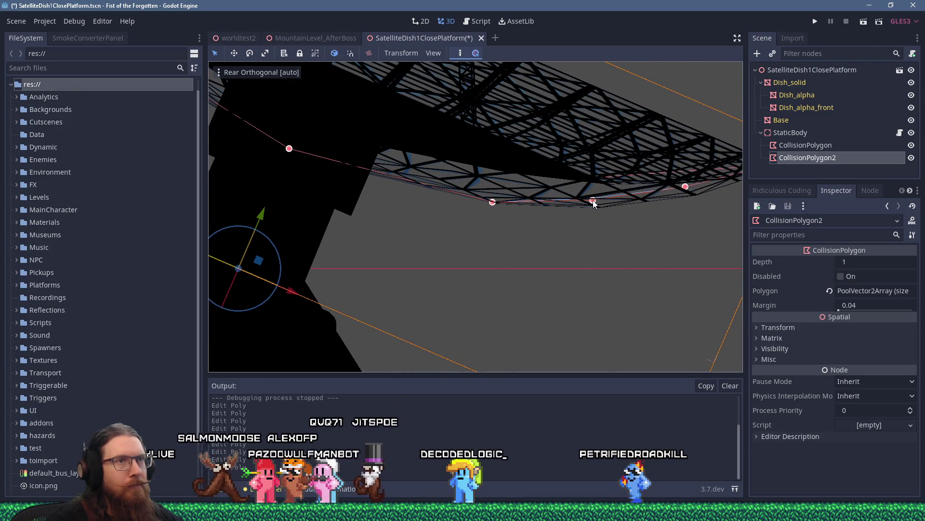
scroll(511, 198, right, 4)
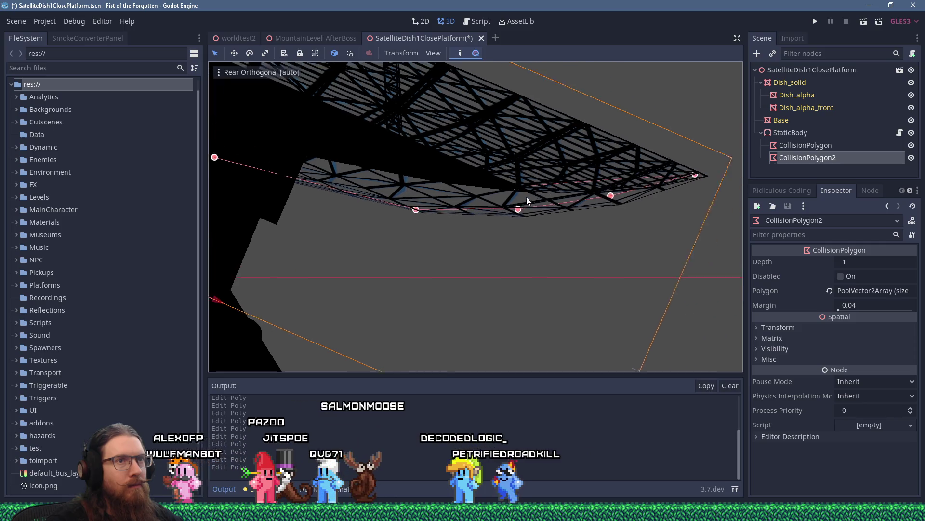
scroll(568, 186, down, 3)
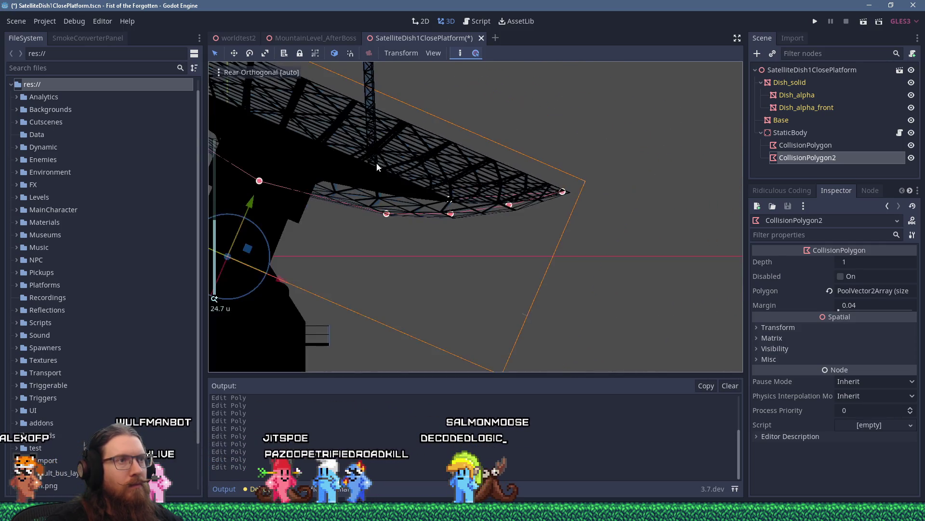
scroll(398, 169, up, 6)
mouse_move(480, 167)
mouse_down()
mouse_move(473, 175)
mouse_move(511, 203)
mouse_move(490, 210)
mouse_move(481, 199)
mouse_move(492, 196)
mouse_move(484, 228)
mouse_move(490, 207)
mouse_move(502, 204)
mouse_move(482, 206)
mouse_move(507, 219)
mouse_move(489, 169)
mouse_up()
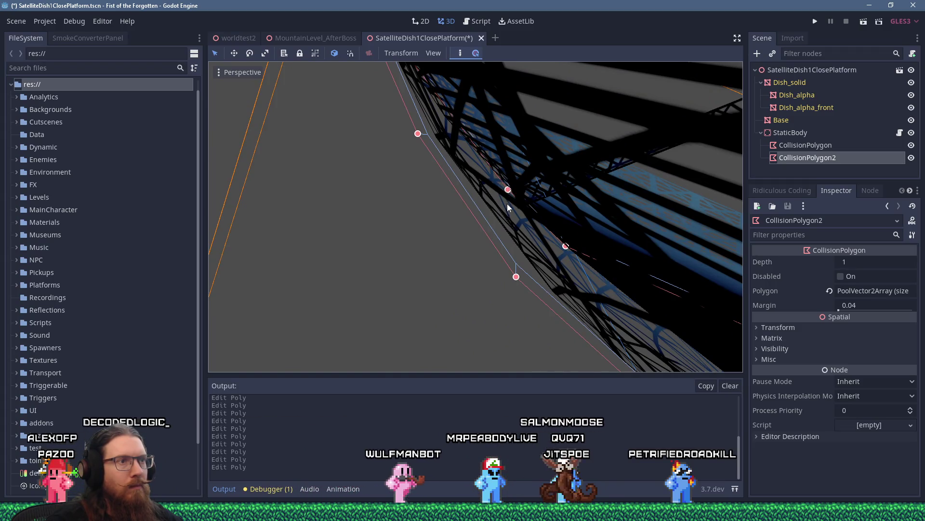
scroll(508, 207, up, 3)
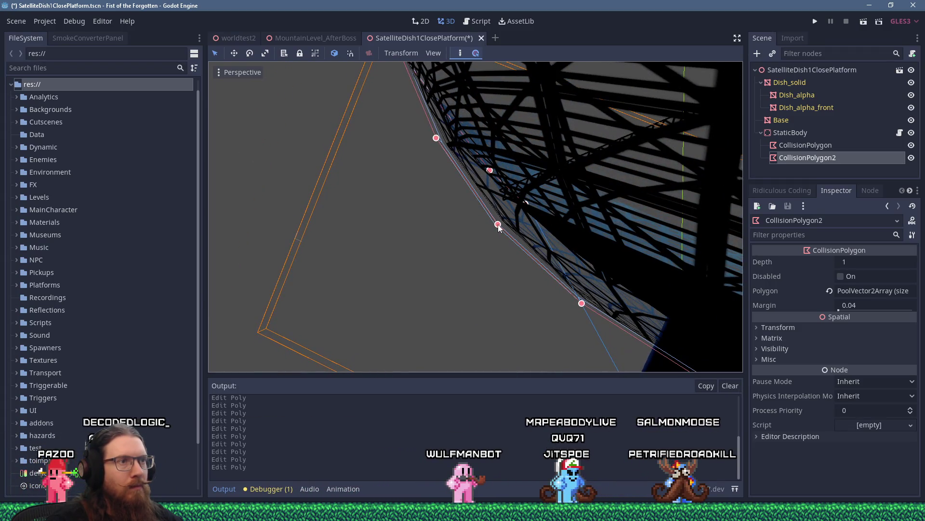
click(815, 22)
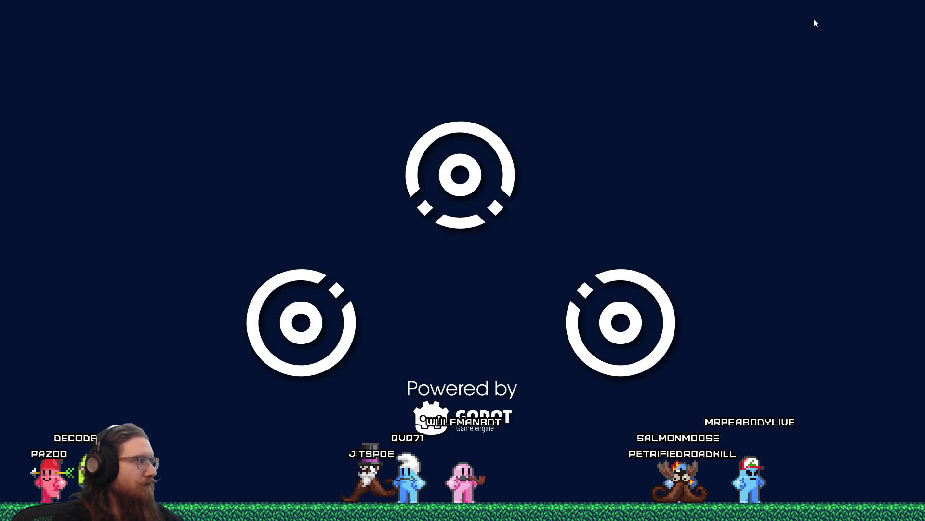